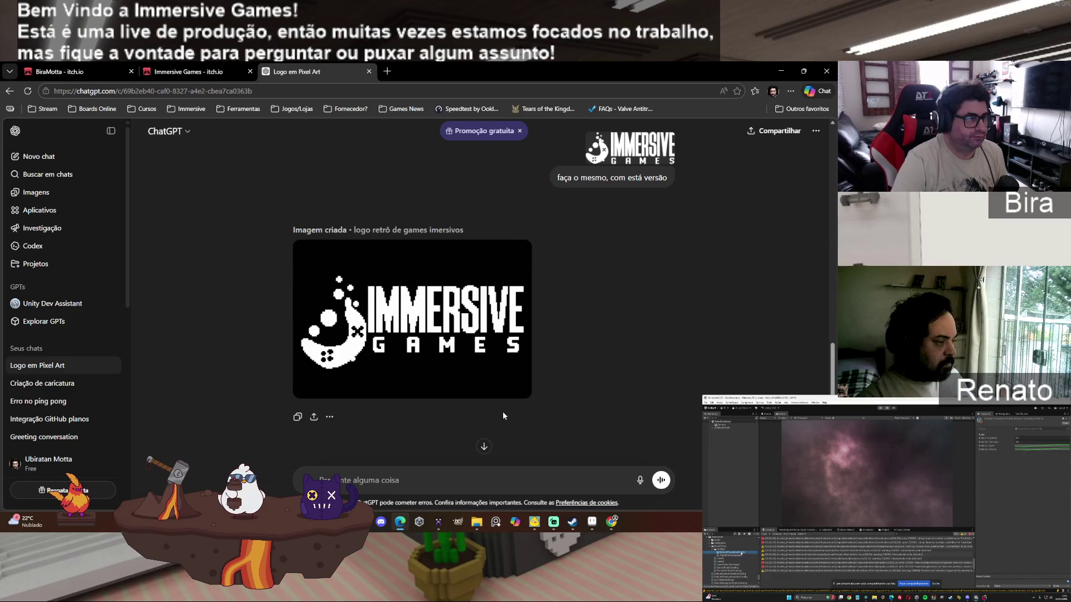
# Step: Open both downloaded PNGs from the Downloads list to check them, then close them
pyautogui.click(344, 389)
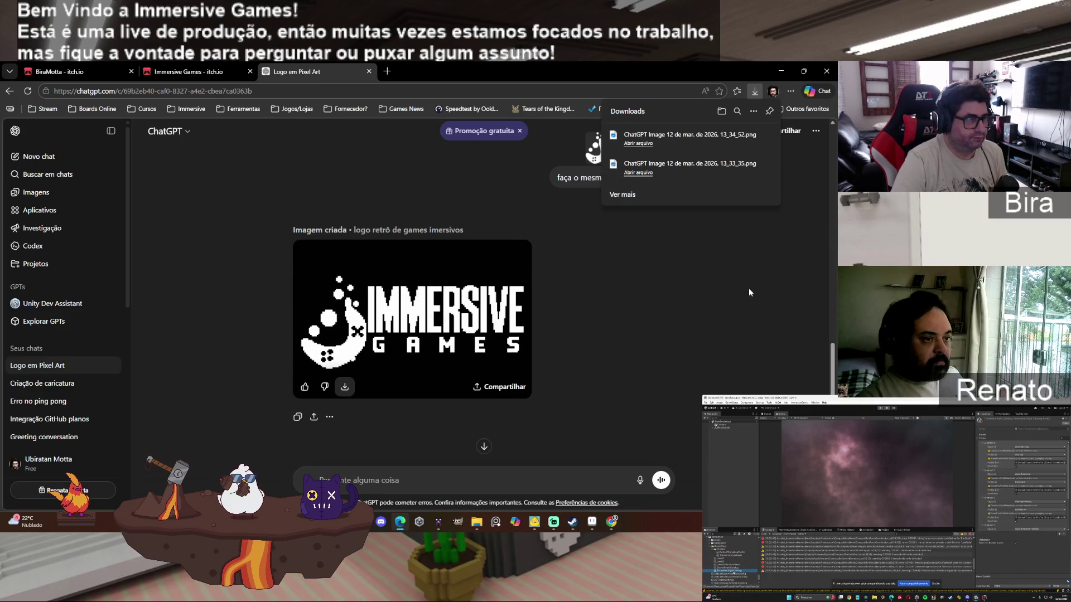
pyautogui.click(644, 145)
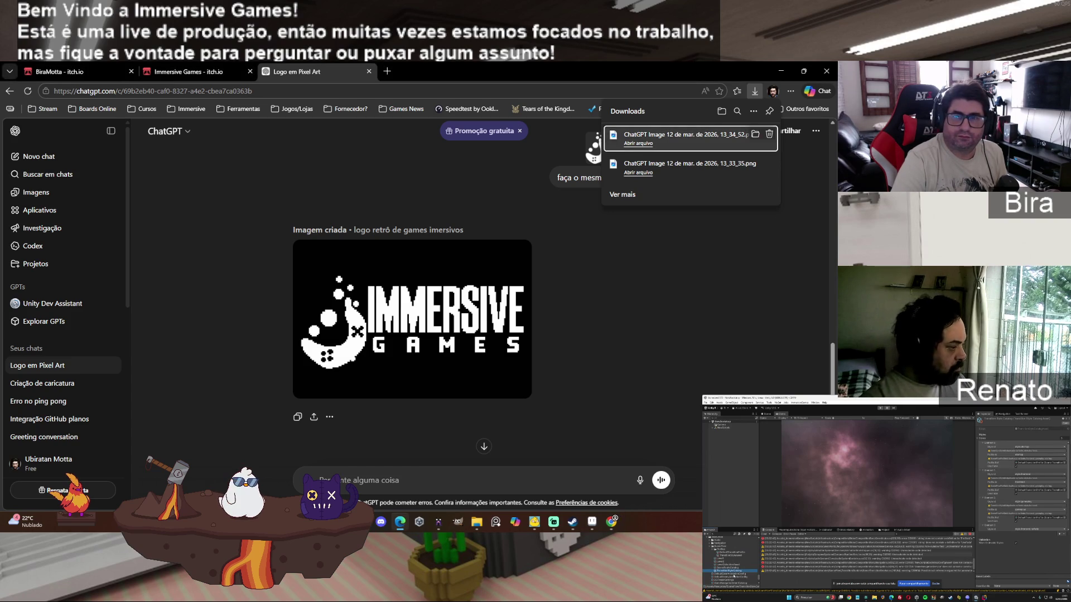
pyautogui.click(677, 164)
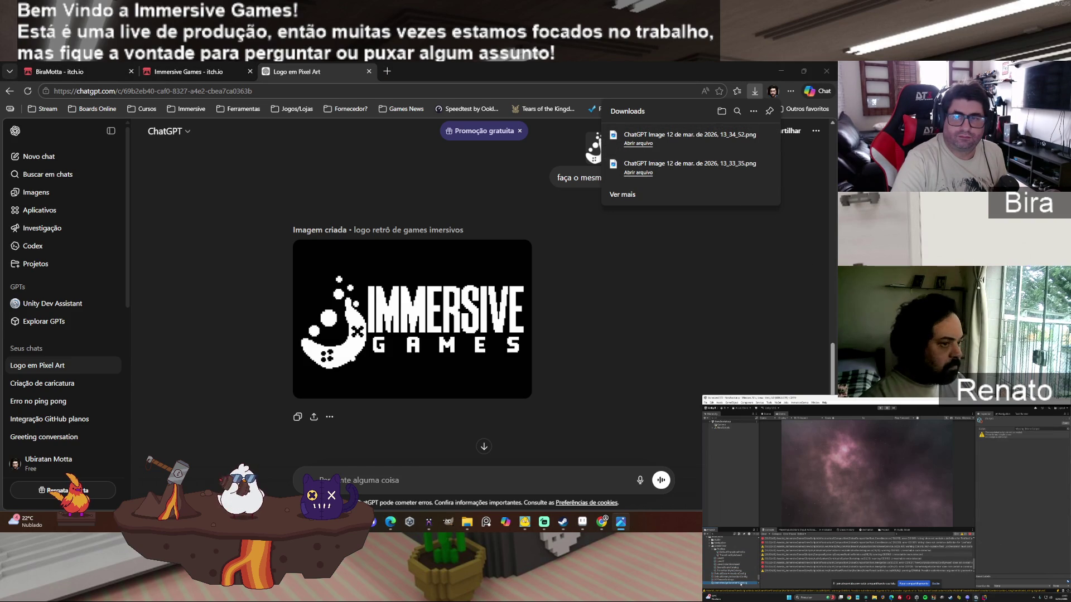
pyautogui.hotkey('alt', 'F4')
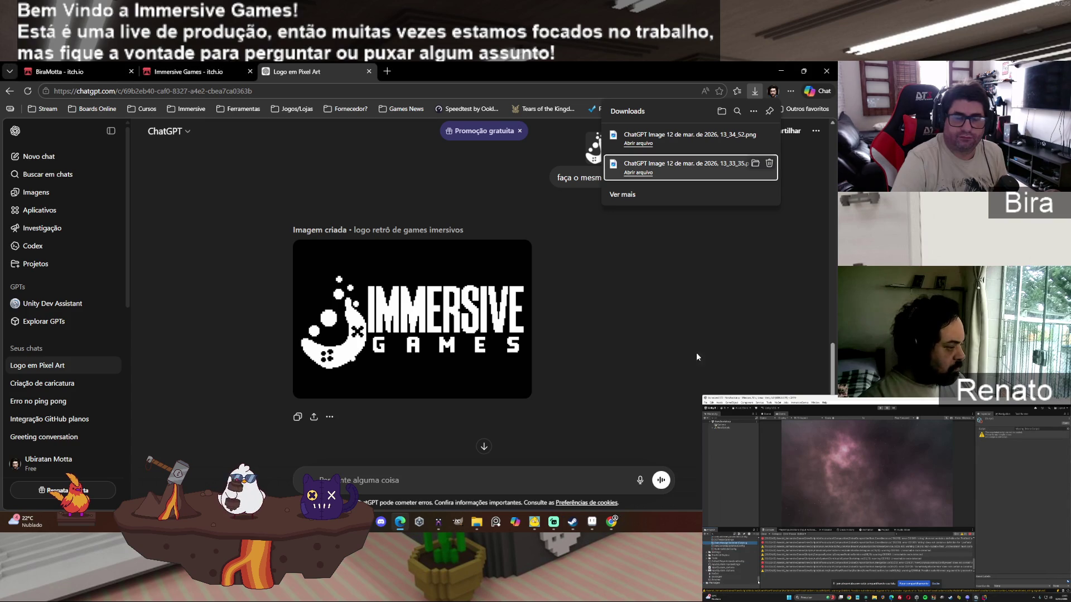
pyautogui.click(778, 214)
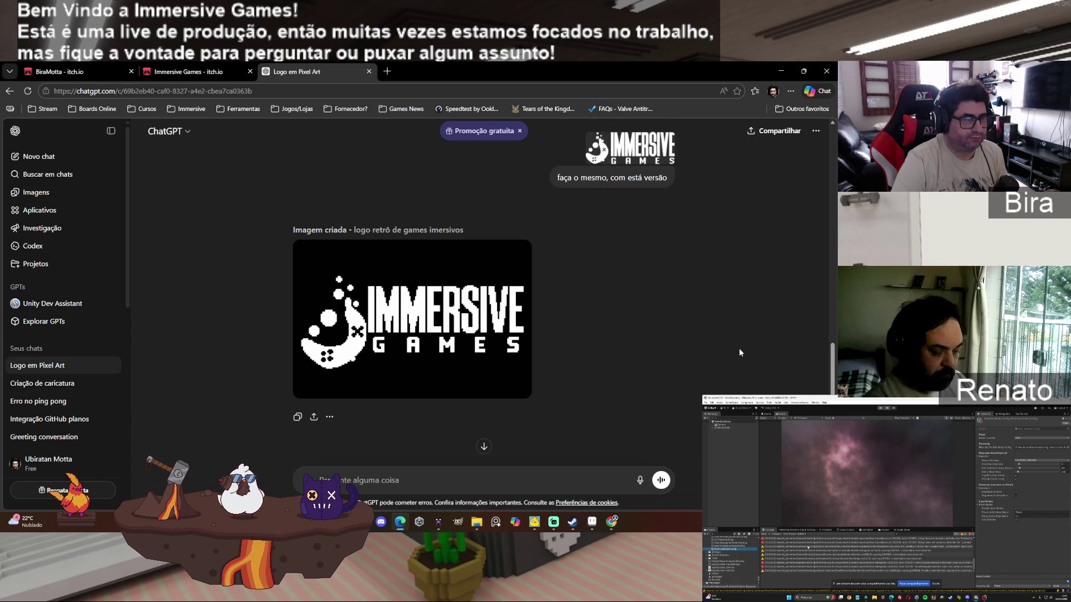
# Step: Find the black-and-white pixel-art controller logo reply and view the image full-size
pyautogui.scroll(1, 740, 353)
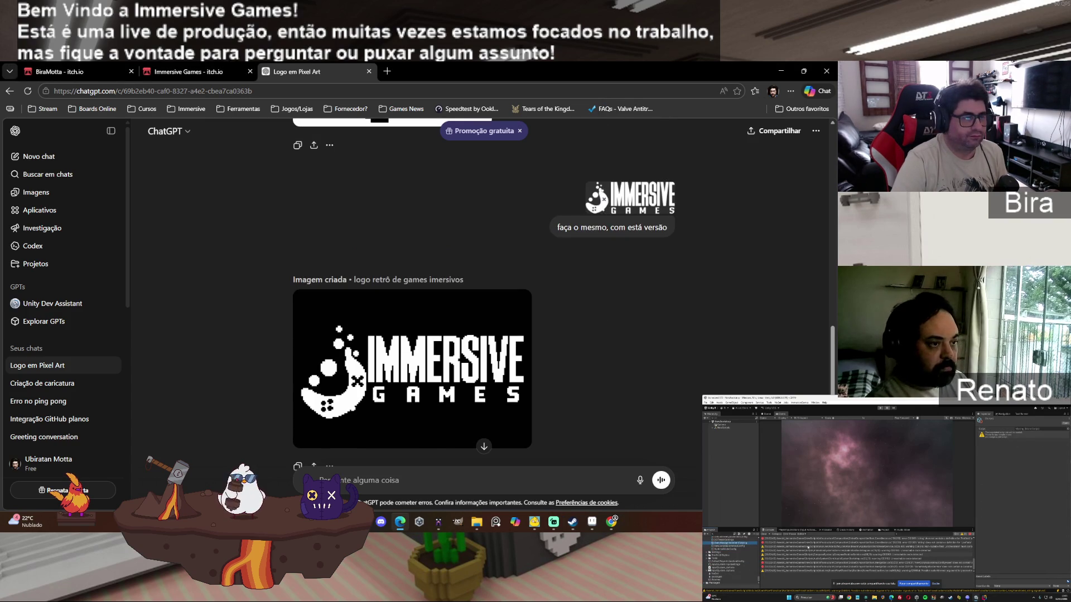
pyautogui.scroll(5, 741, 352)
pyautogui.scroll(3, 741, 353)
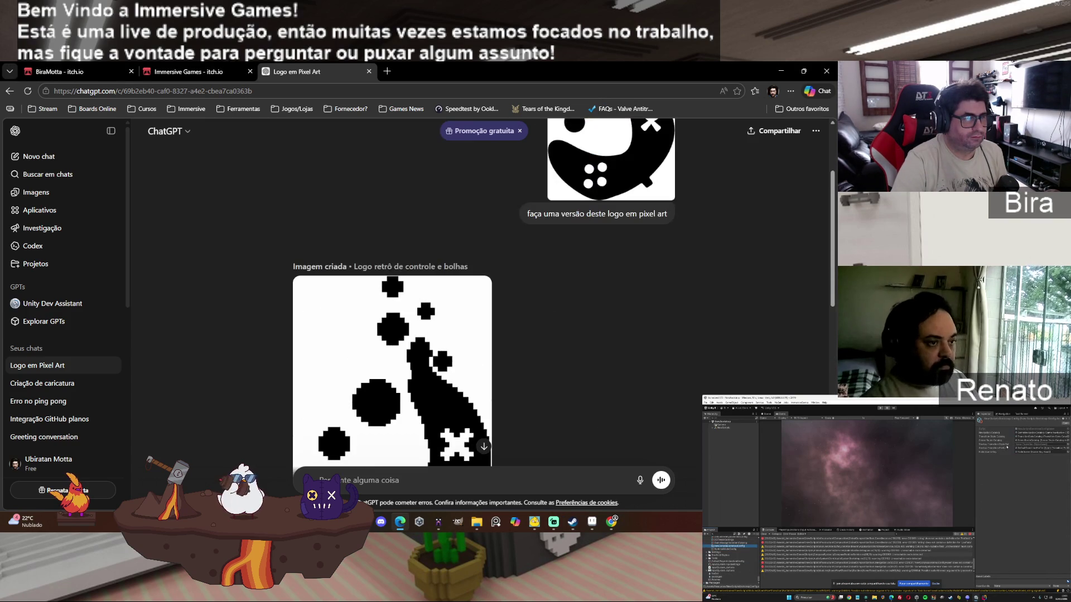
pyautogui.scroll(-3, 740, 352)
pyautogui.scroll(5, 650, 325)
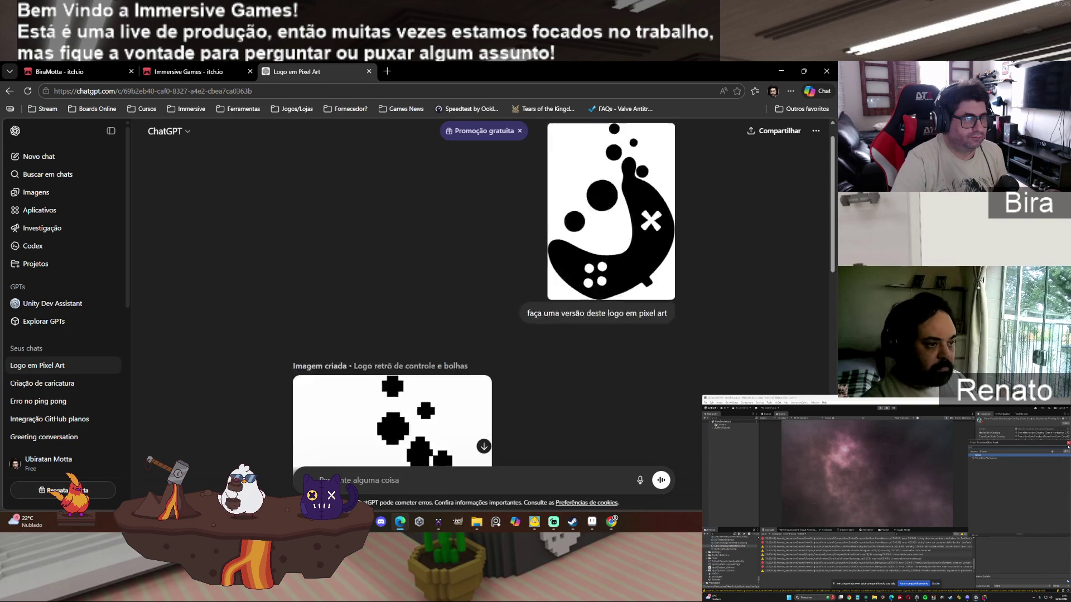
pyautogui.scroll(-5, 651, 324)
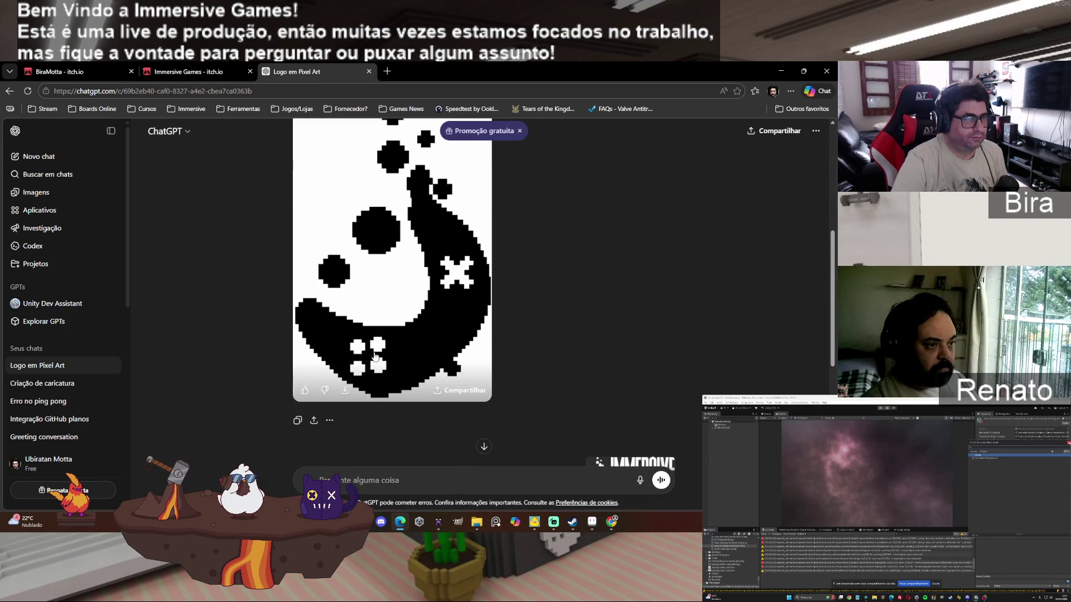
pyautogui.click(331, 422)
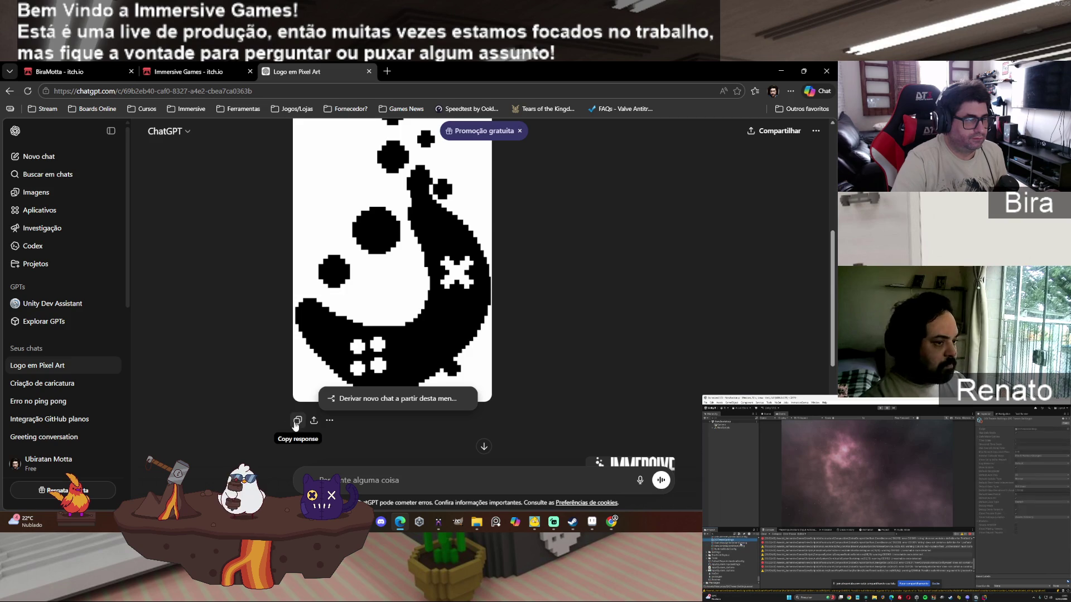
pyautogui.click(550, 316)
pyautogui.scroll(-2, 531, 349)
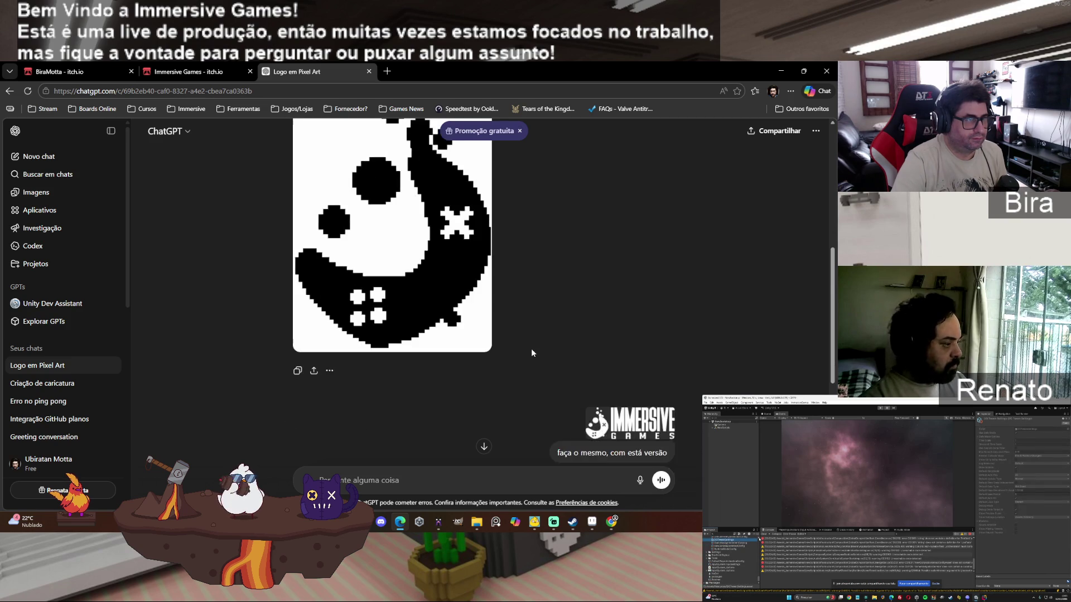
pyautogui.scroll(5, 531, 349)
pyautogui.scroll(3, 517, 348)
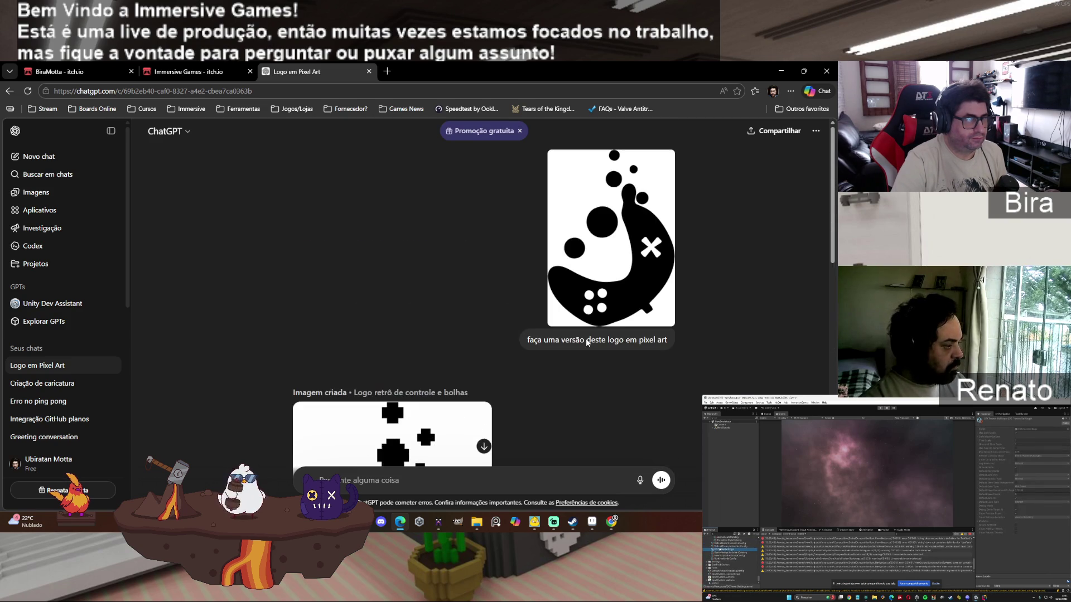
pyautogui.scroll(-5, 585, 339)
pyautogui.moveTo(444, 281)
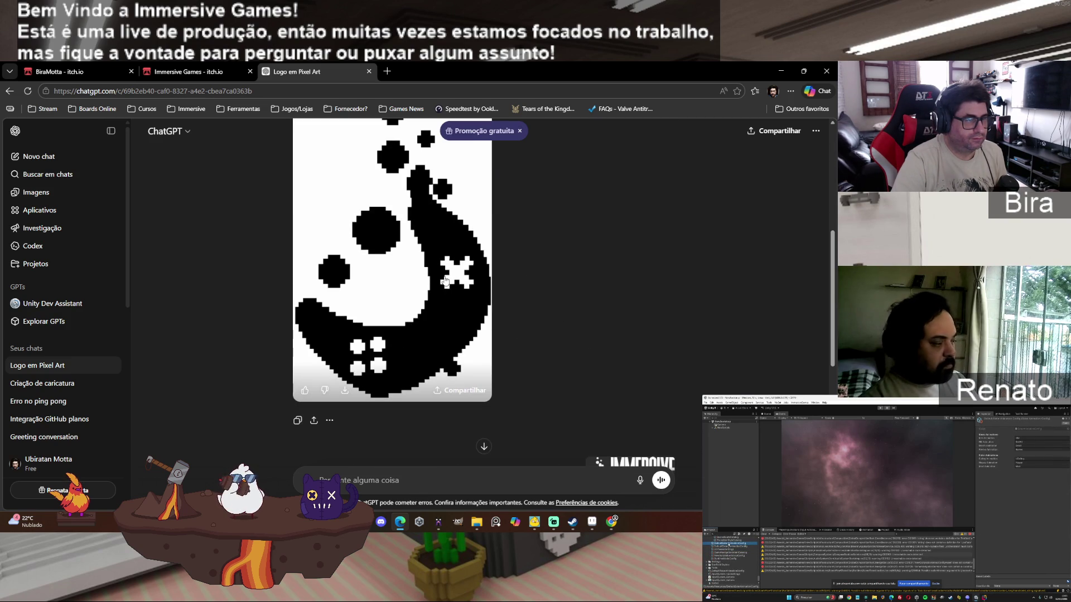
pyautogui.click(445, 281)
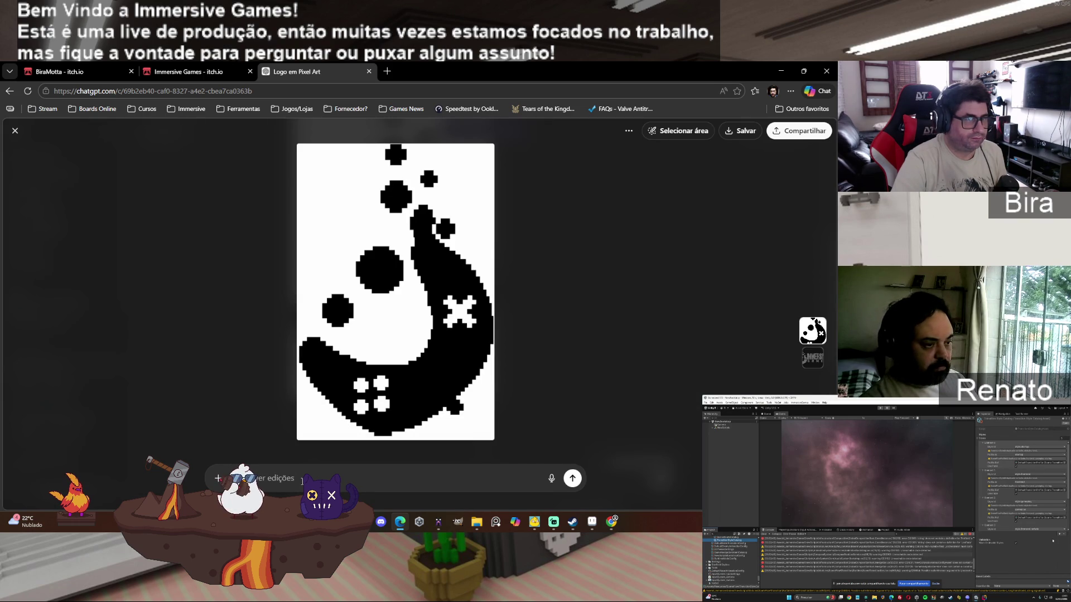
# Step: Send the edit request 'Faça uma versão co fundo tspaente' asking for a transparent background
pyautogui.click(302, 481)
pyautogui.write('Faça uma versã')
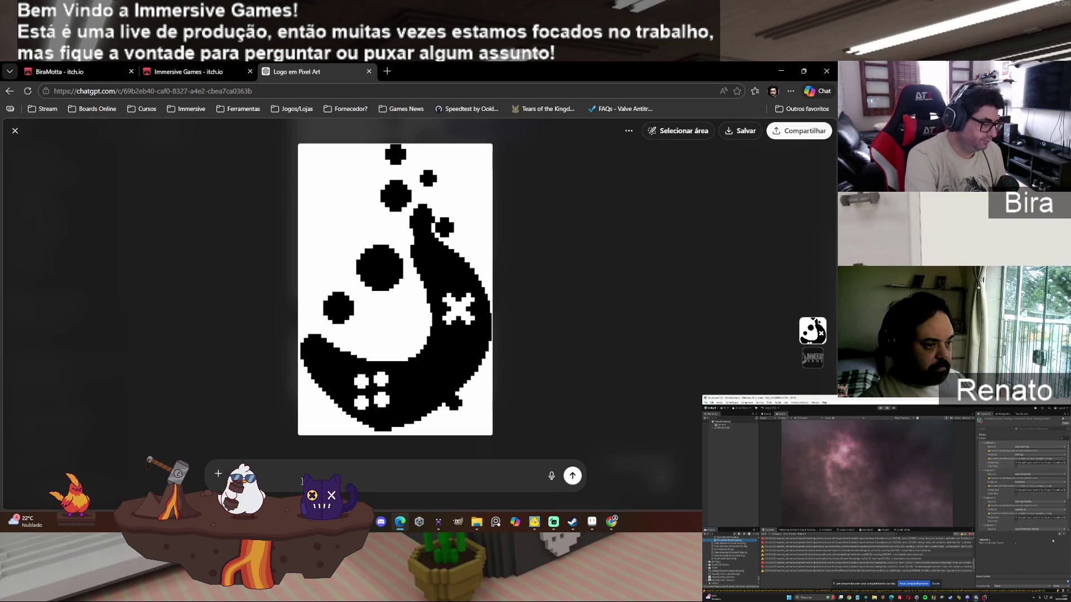
pyautogui.write('o co')
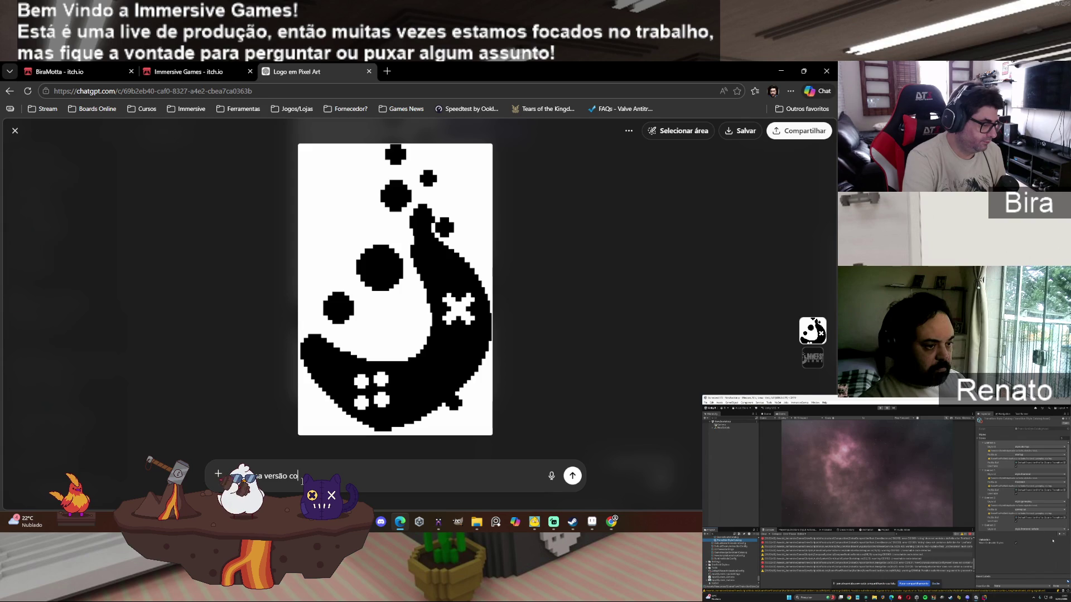
pyautogui.write('m fund')
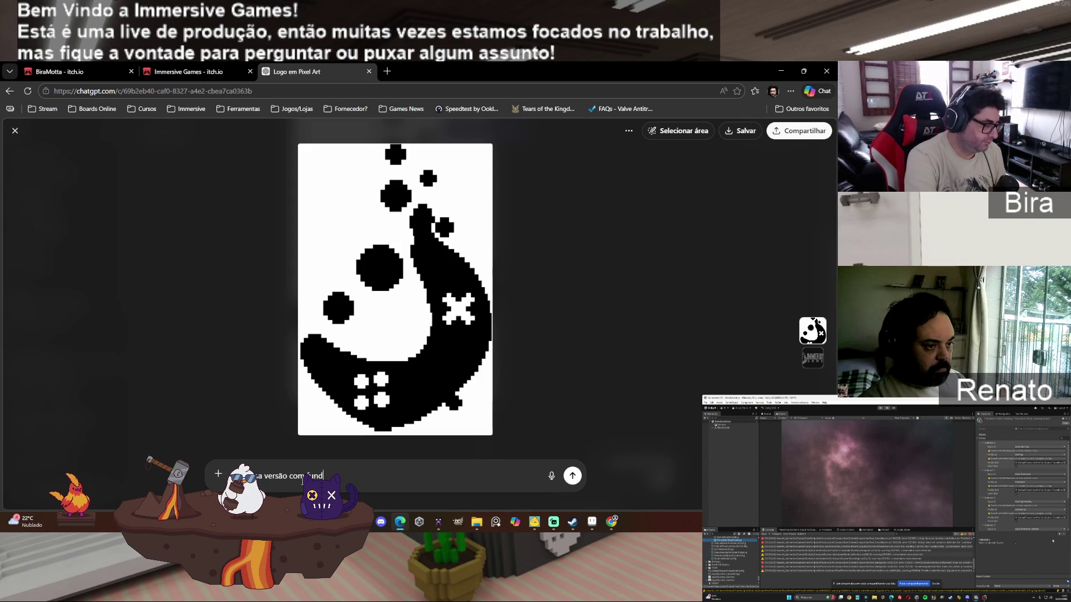
pyautogui.write('o tspa')
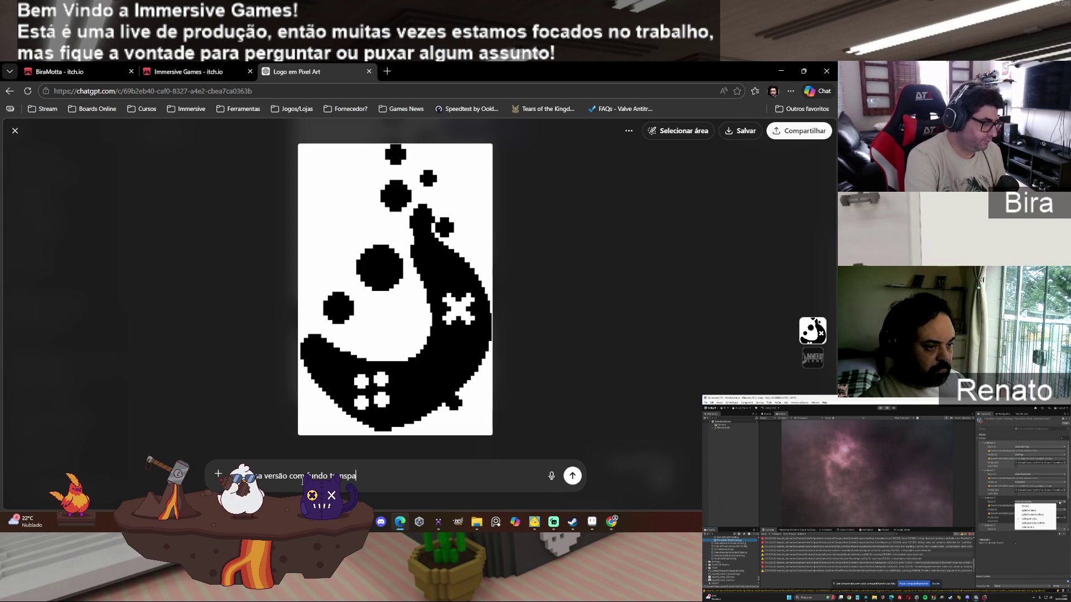
pyautogui.write('ente')
pyautogui.press('Return')
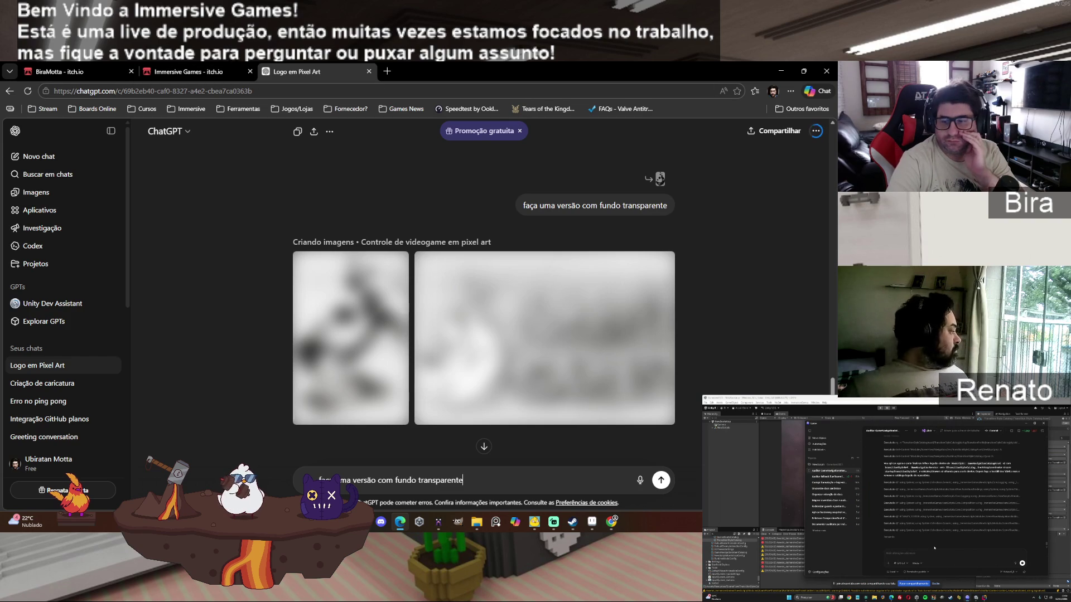
pyautogui.hotkey('alt', 'Tab')
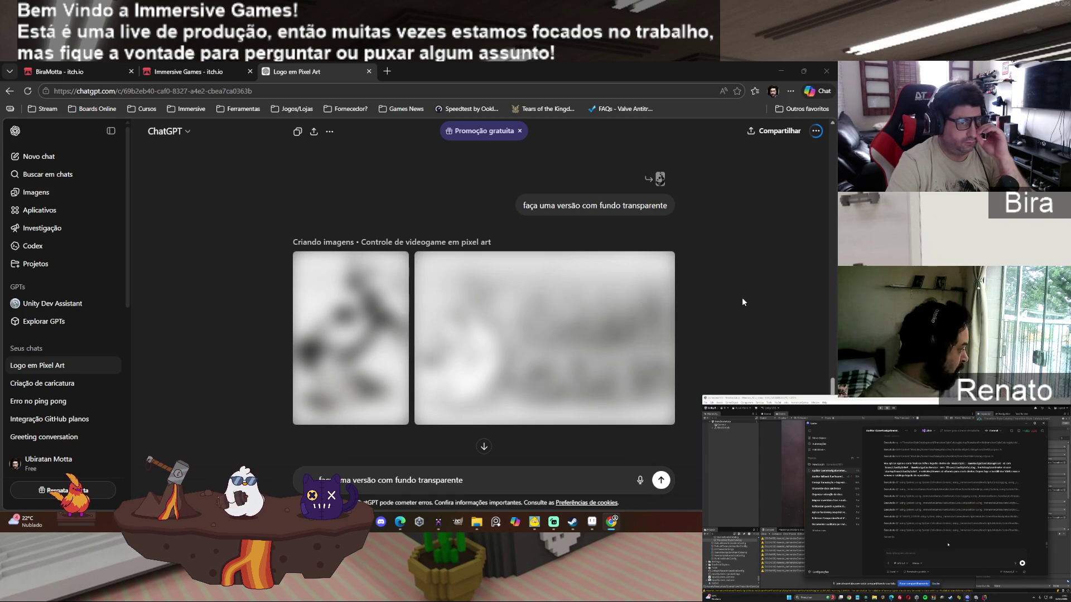
pyautogui.scroll(-1, 498, 277)
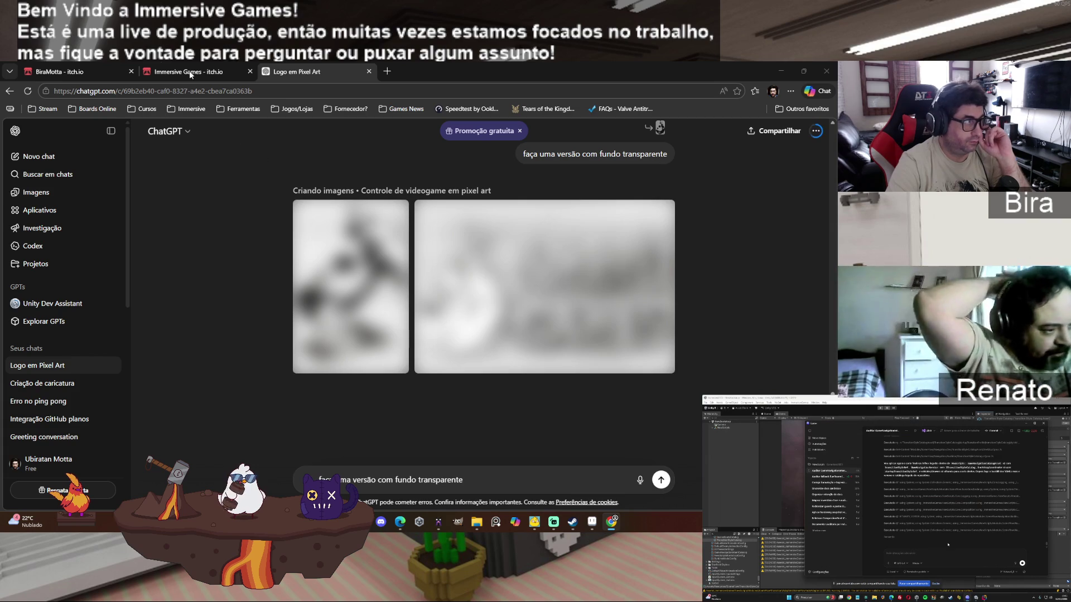
pyautogui.click(218, 72)
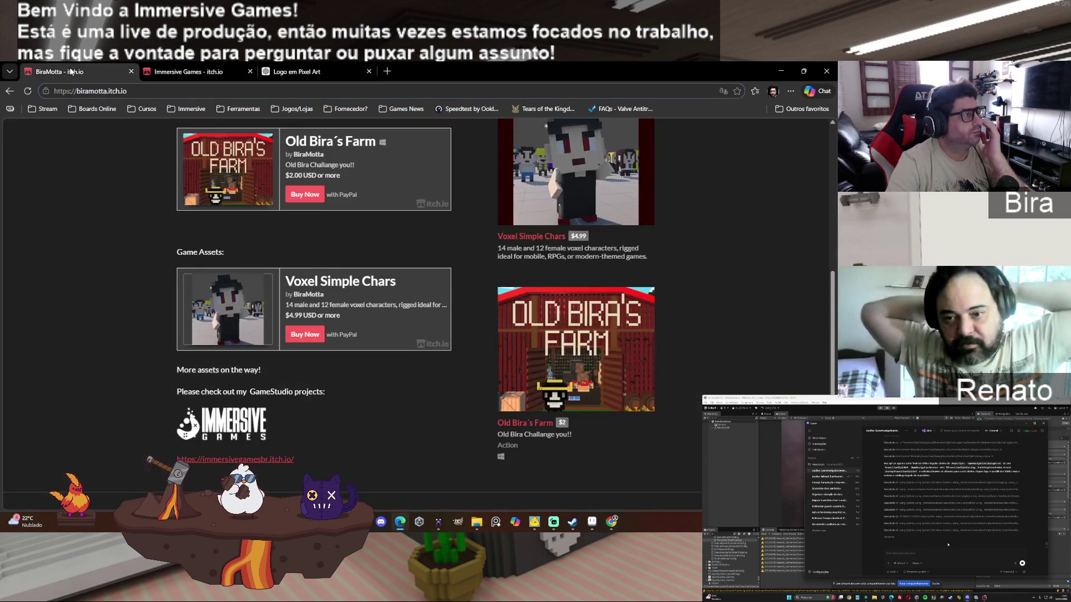
# Step: Go to the itch.io profile settings and switch the profile description editor to HTML source
pyautogui.click(56, 72)
pyautogui.scroll(4, 441, 428)
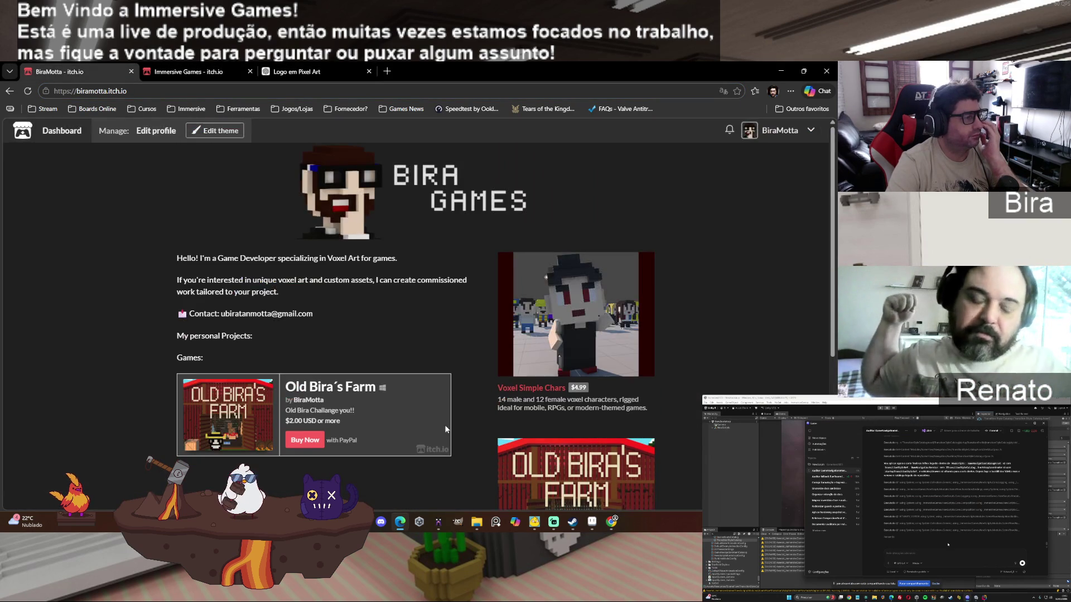
pyautogui.click(156, 136)
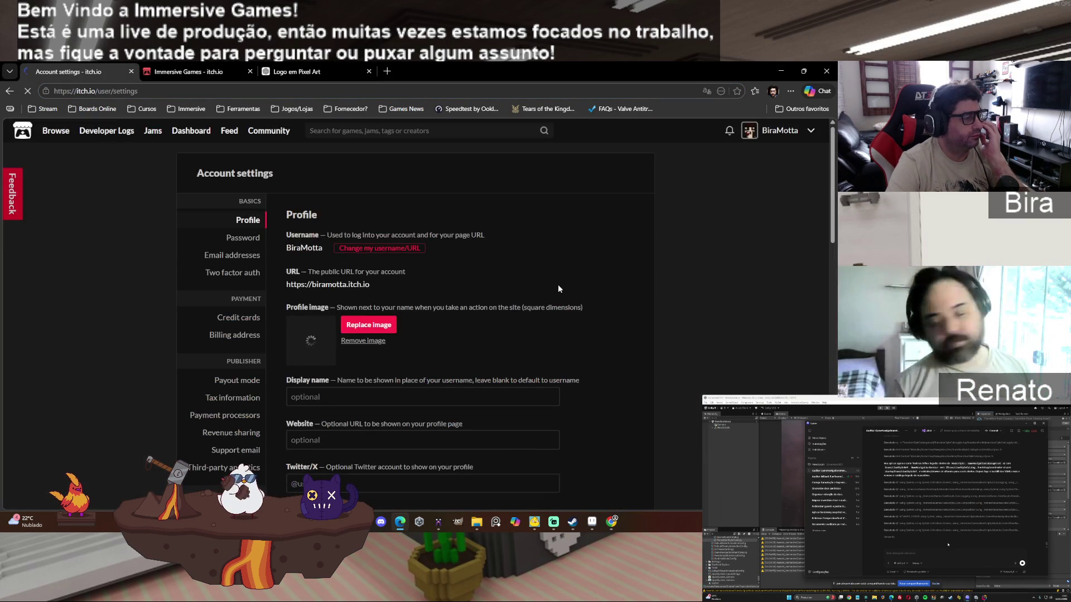
pyautogui.scroll(-5, 573, 336)
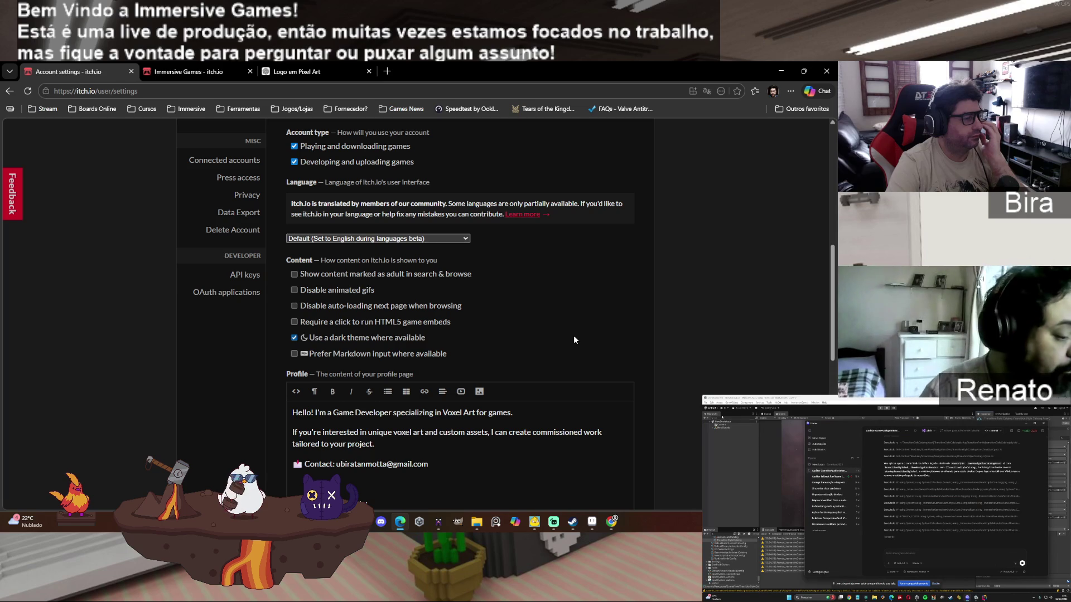
pyautogui.scroll(-6, 574, 339)
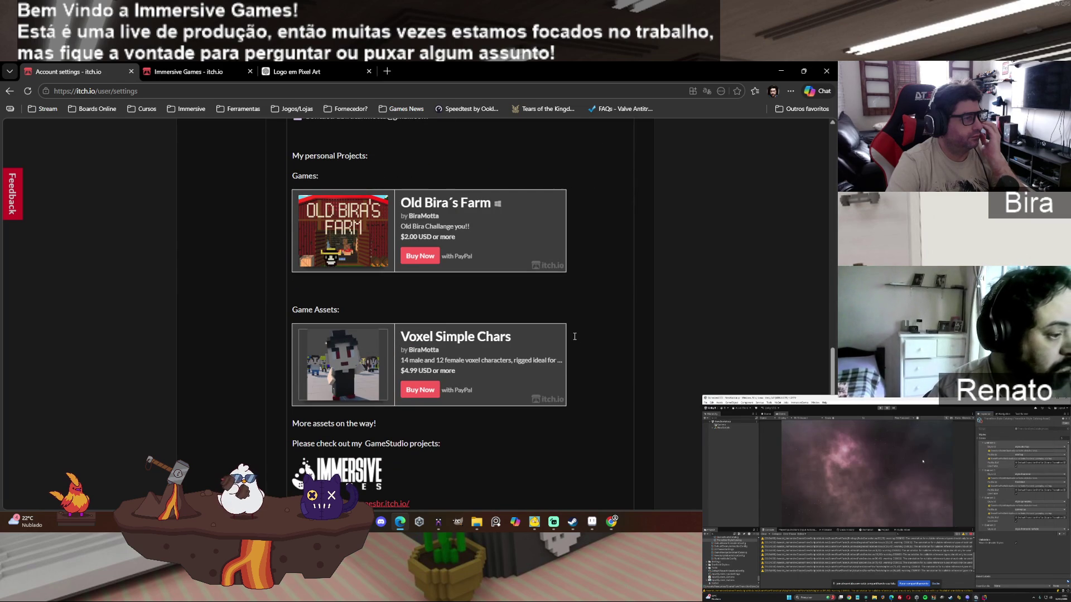
pyautogui.scroll(-3, 647, 386)
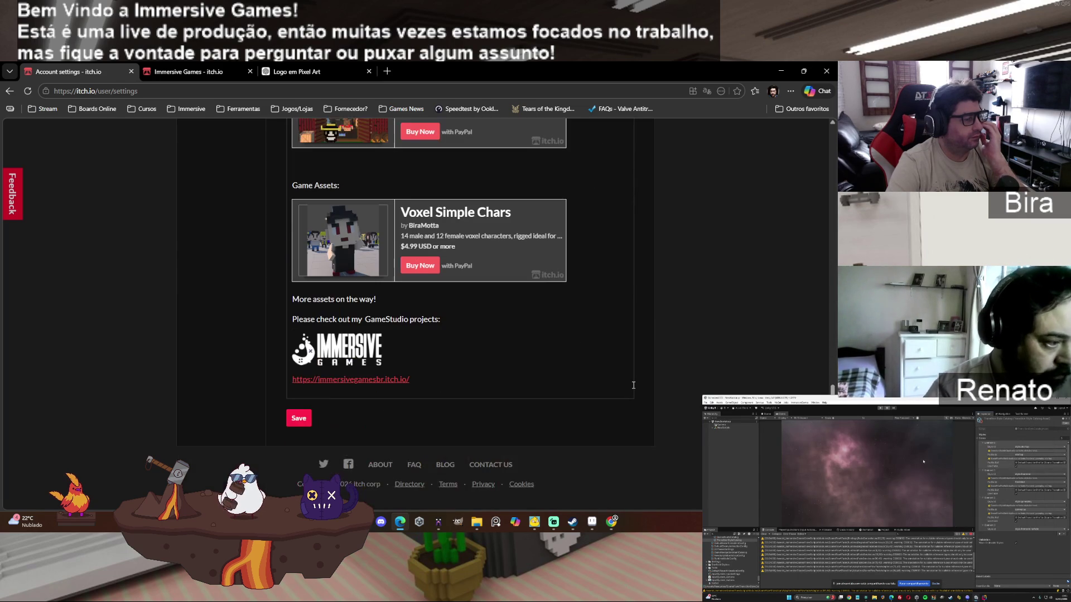
pyautogui.scroll(10, 633, 384)
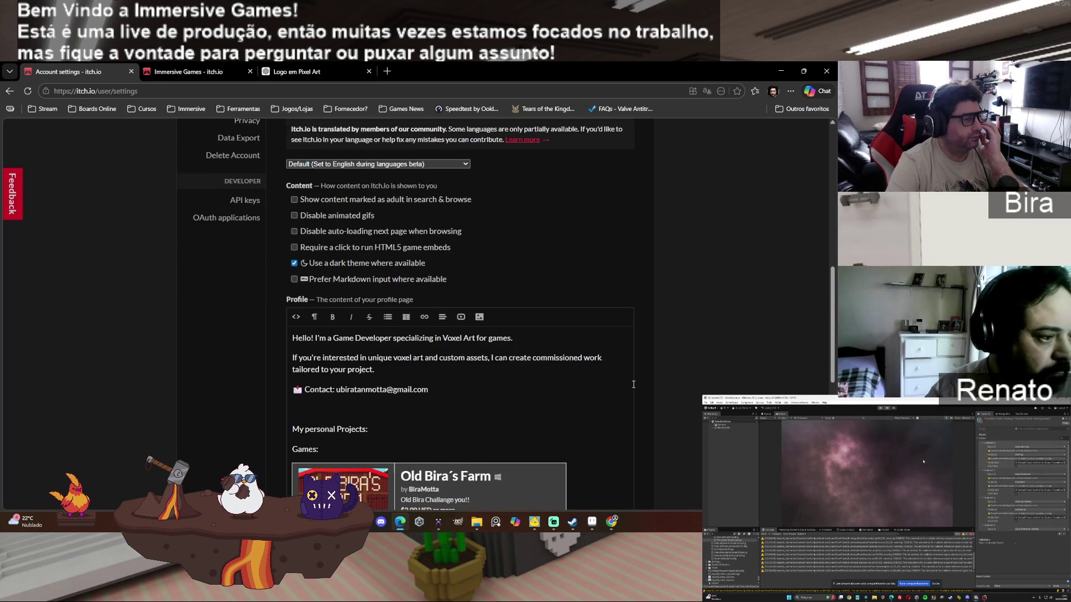
pyautogui.scroll(-5, 632, 384)
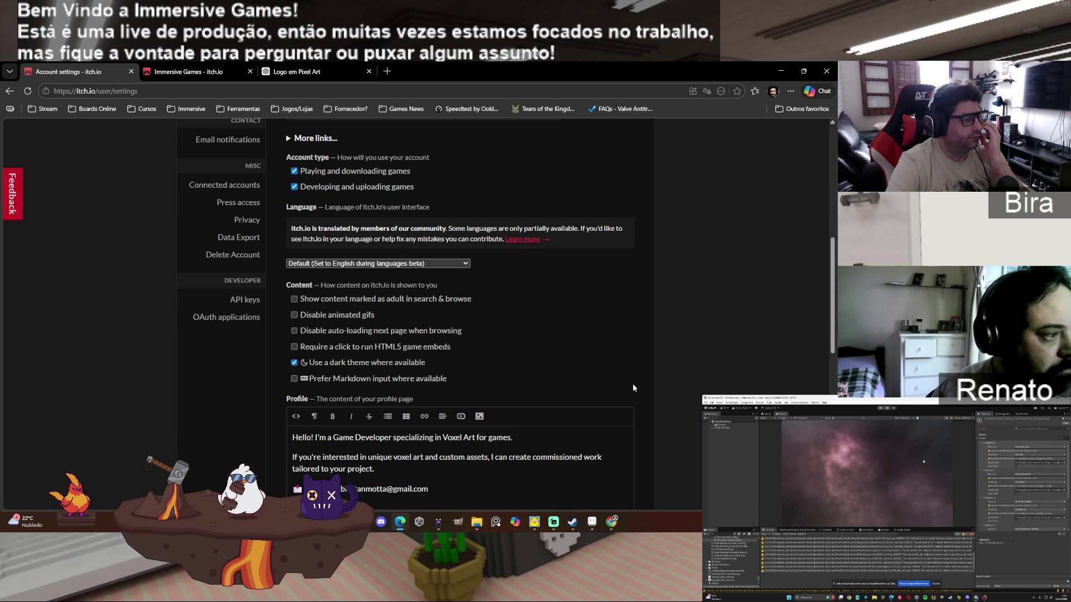
pyautogui.scroll(-4, 633, 384)
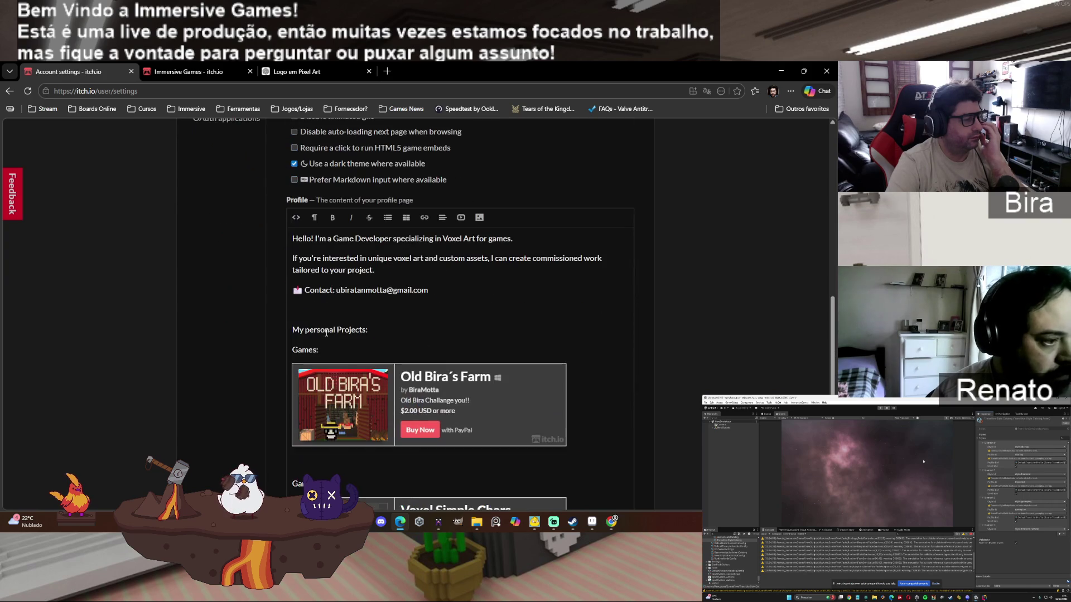
pyautogui.click(295, 218)
pyautogui.scroll(-3, 527, 344)
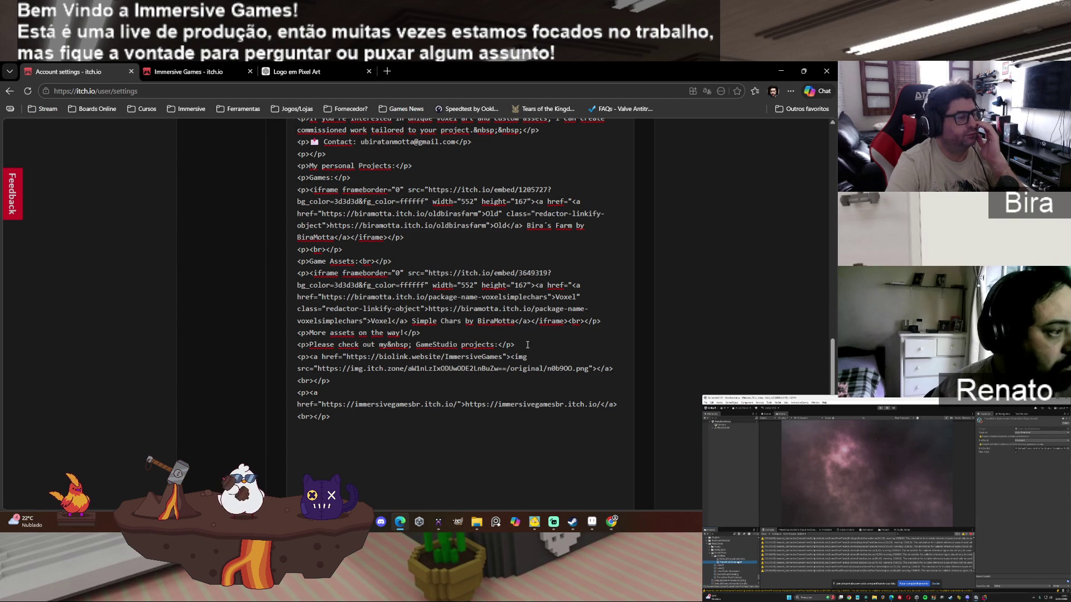
# Step: Look over the HTML source, then switch back to rich text showing the Old Bira's Farm and Voxel Simple Chars cards
pyautogui.scroll(5, 527, 344)
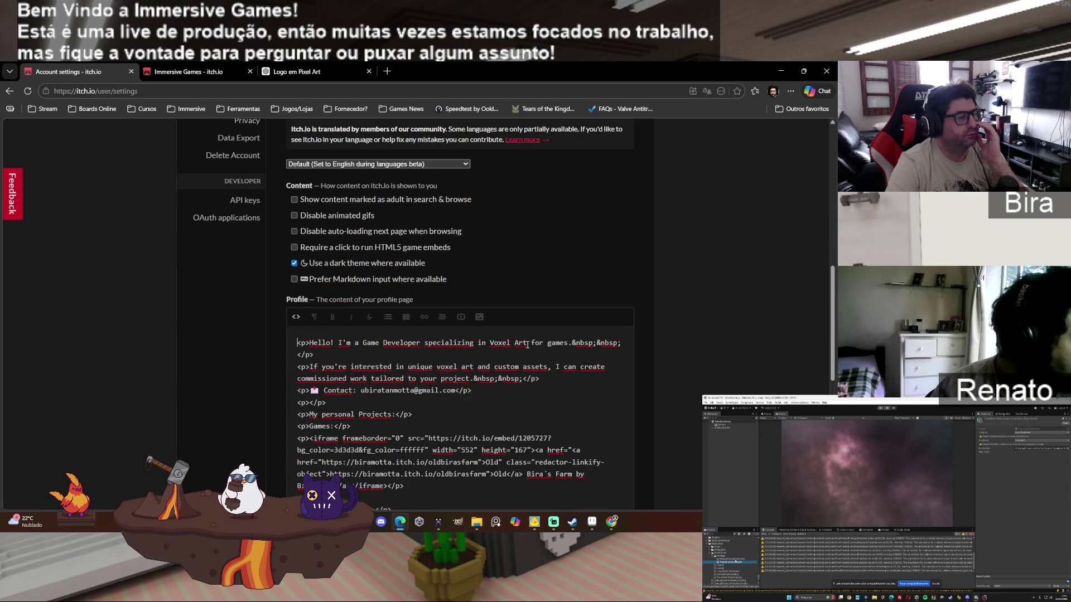
pyautogui.scroll(-3, 527, 344)
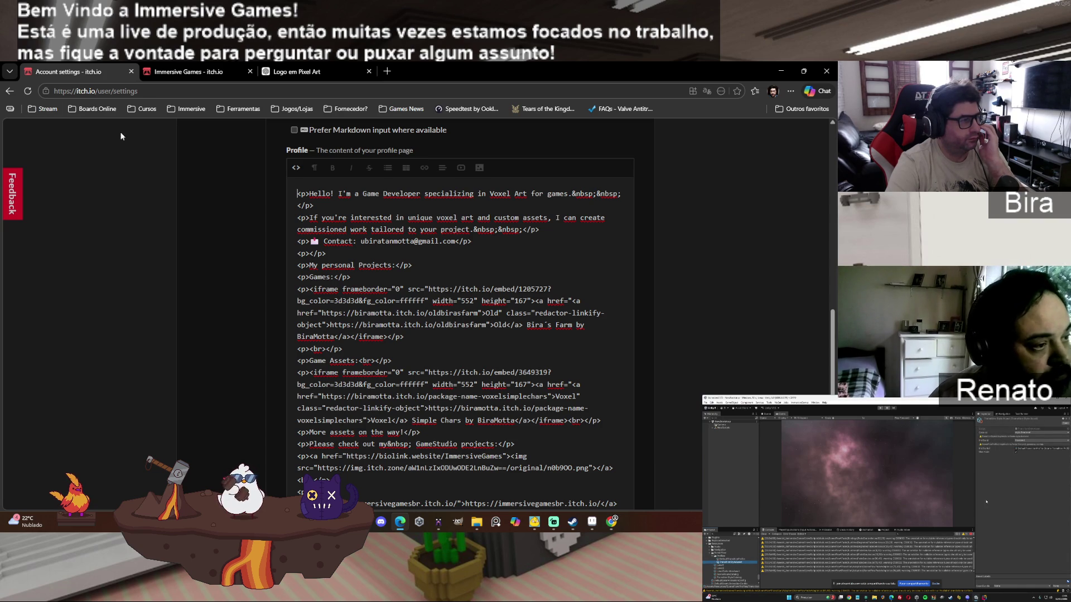
pyautogui.click(299, 168)
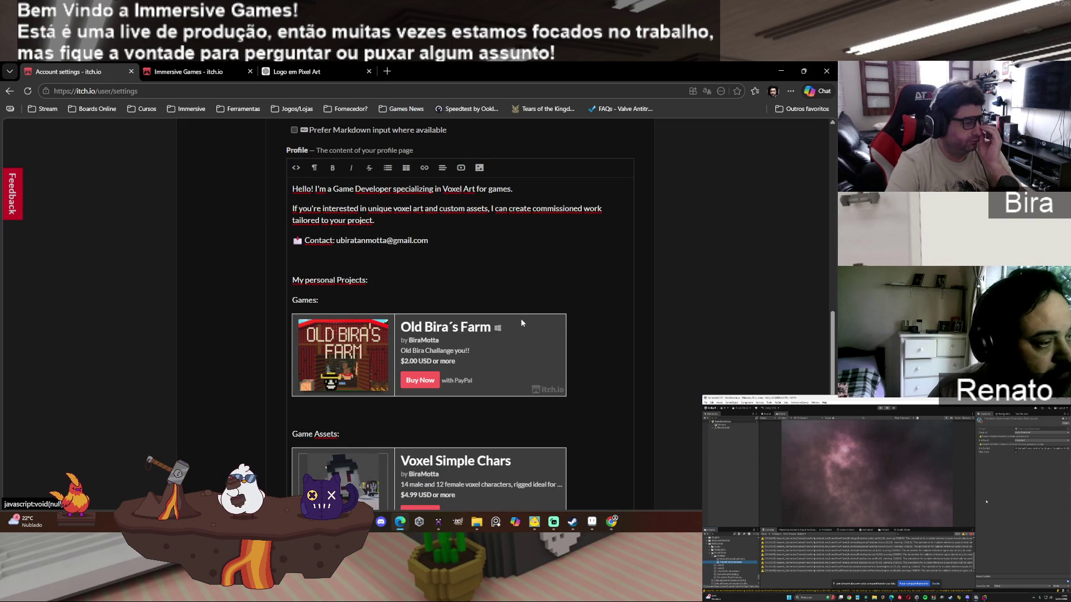
# Step: Scroll through the profile preview, then return to the 'Logo em Pixel Art' ChatGPT tab
pyautogui.scroll(-3, 702, 287)
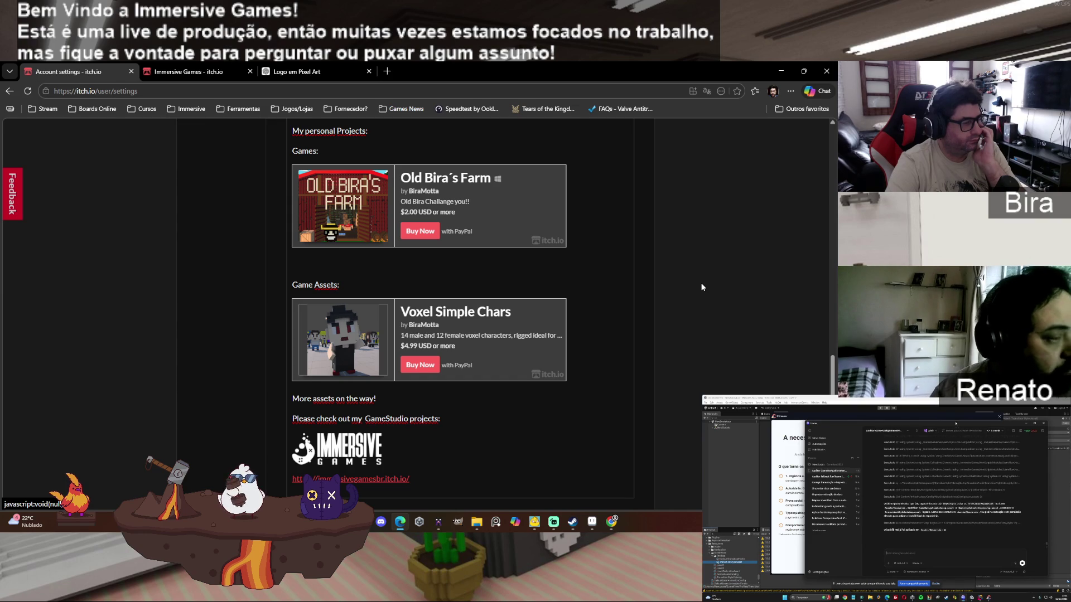
pyautogui.scroll(-2, 701, 287)
pyautogui.scroll(9, 701, 286)
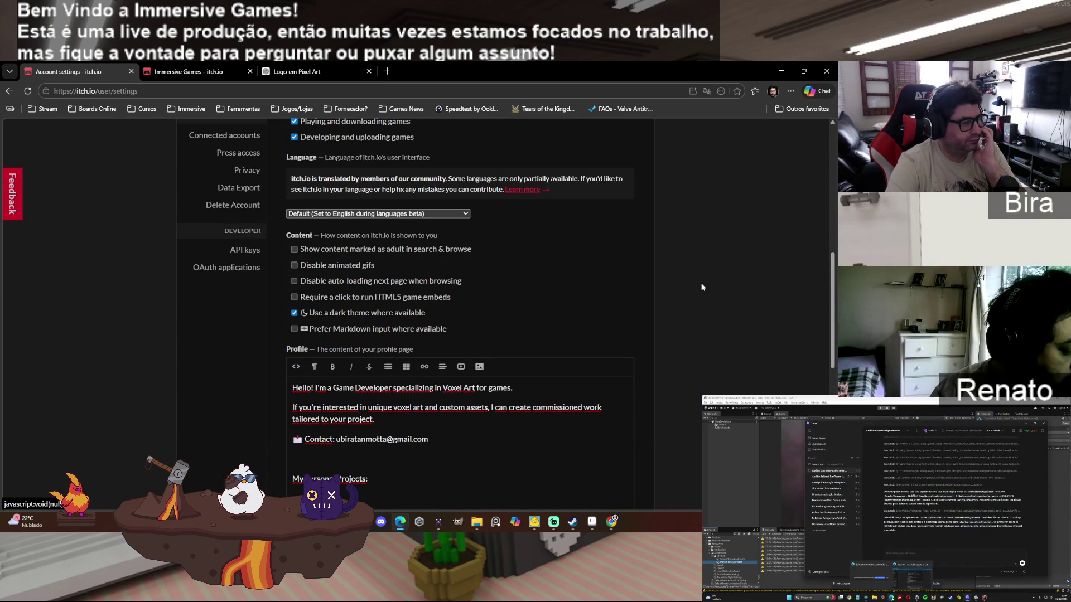
pyautogui.scroll(-6, 701, 287)
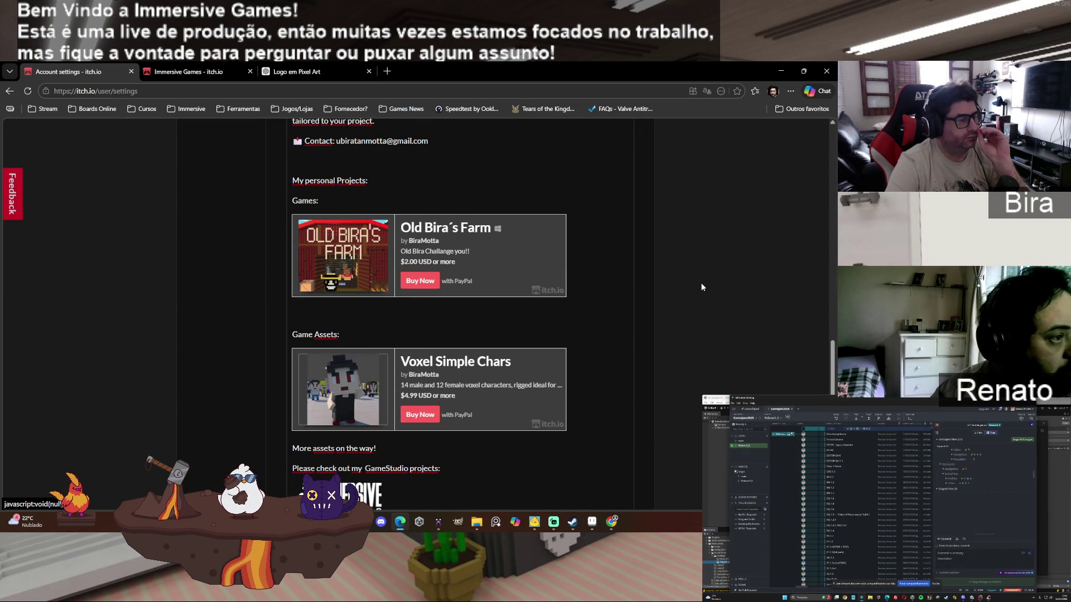
pyautogui.click(279, 73)
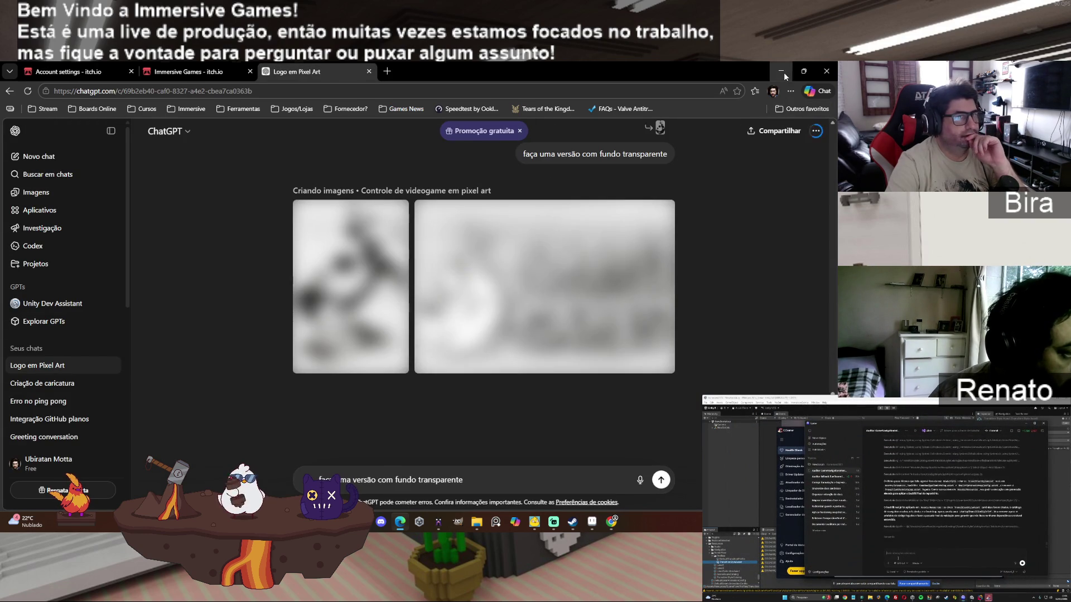
# Step: Minimize the browser to reveal the blank grid sprite in Aseprite
pyautogui.click(782, 71)
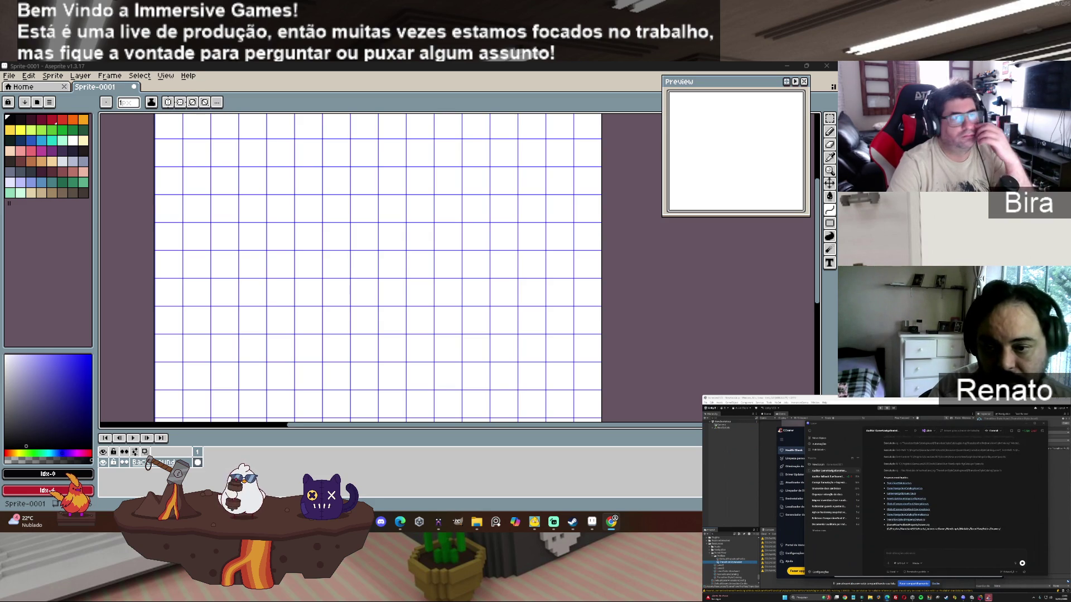
# Step: Minimize Aseprite so the MagicaVoxel game-controller model is visible
pyautogui.click(785, 67)
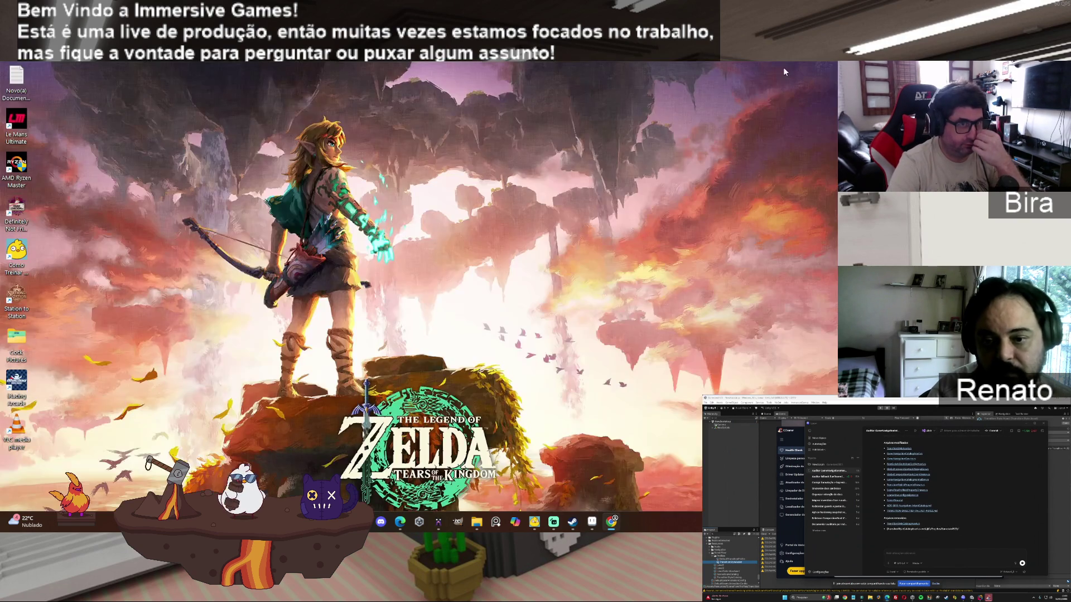
# Step: Minimize and restore MagicaVoxel, then Alt+Tab to the ChatGPT conversation in Edge
pyautogui.click(786, 67)
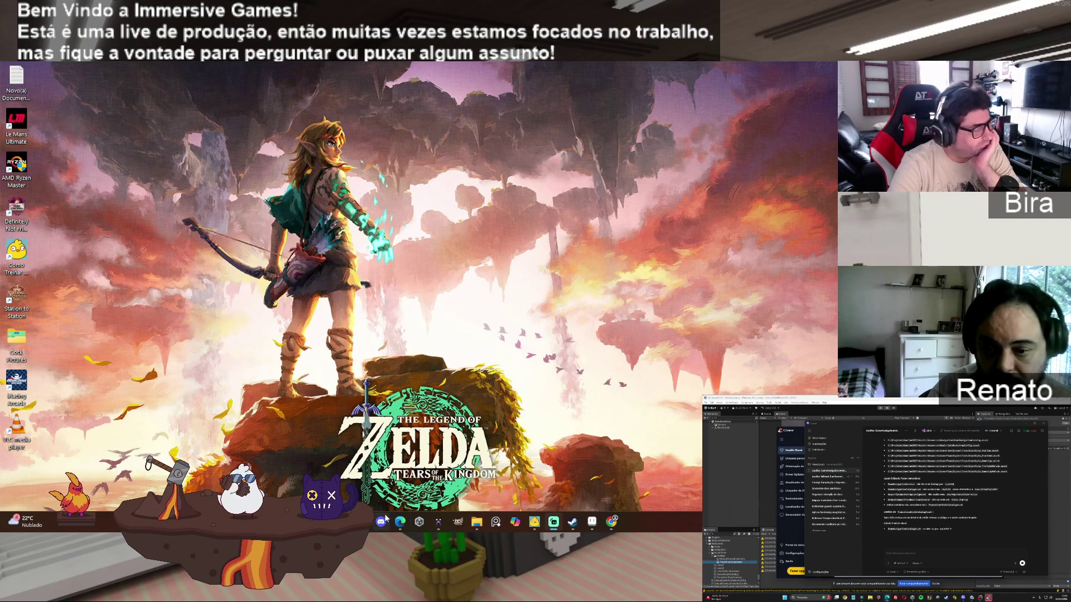
pyautogui.click(446, 522)
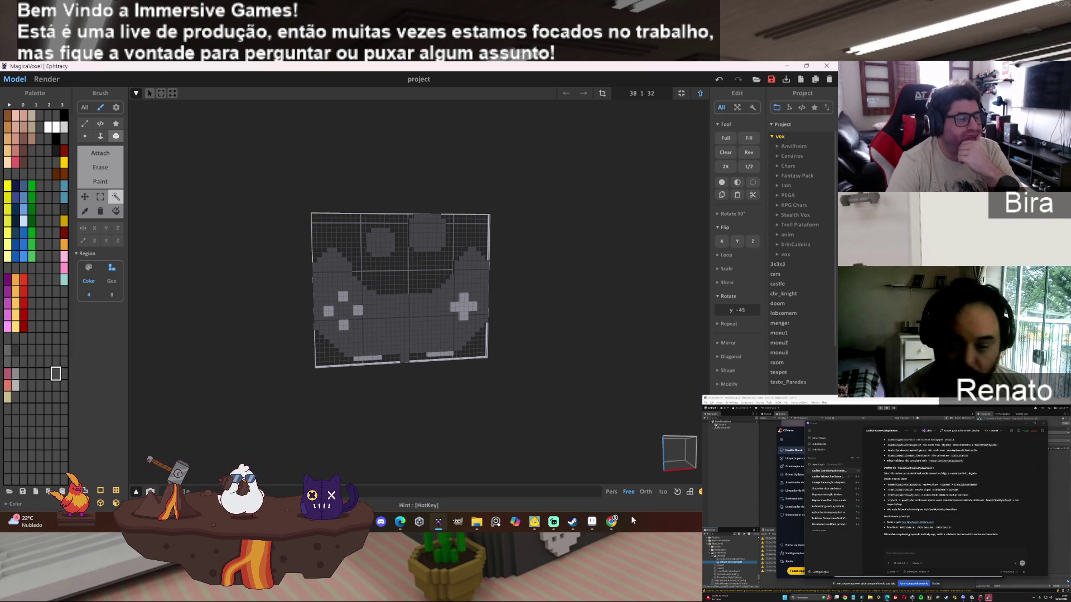
pyautogui.moveTo(593, 525)
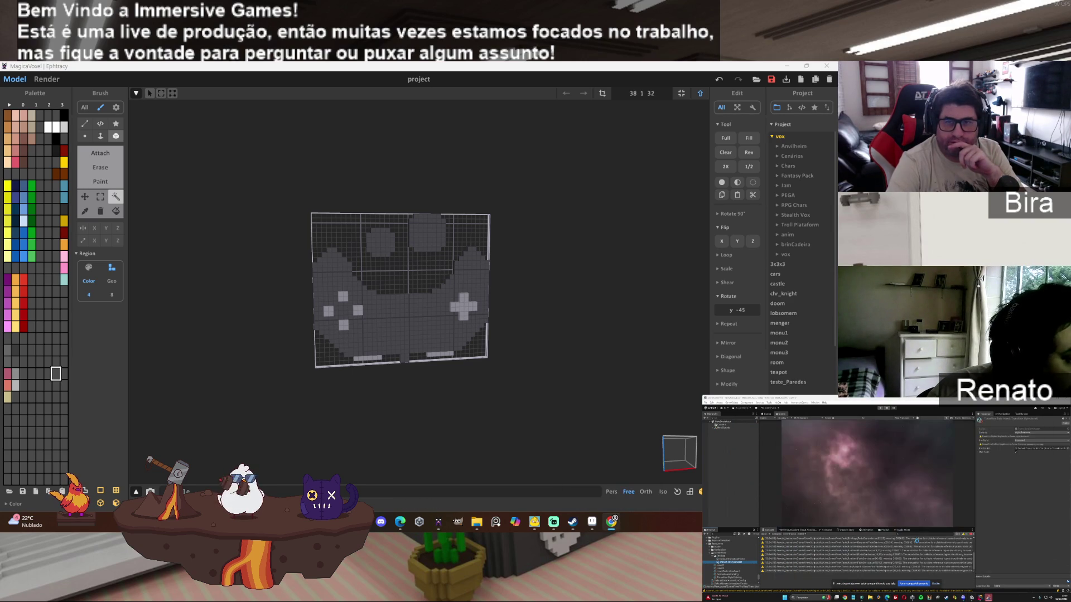
pyautogui.hotkey('alt', 'Tab')
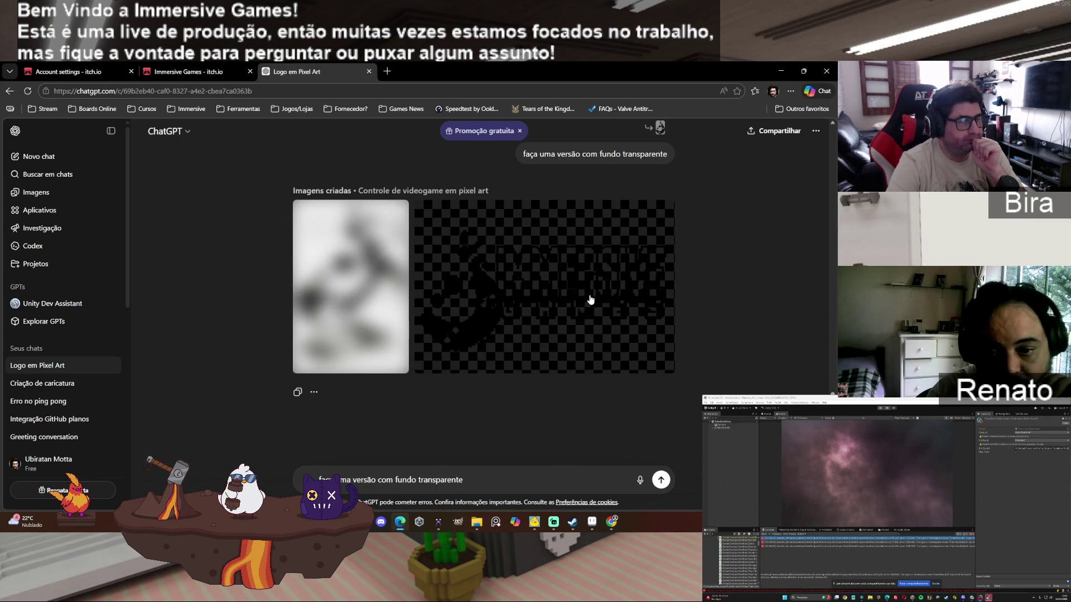
pyautogui.rightClick(576, 294)
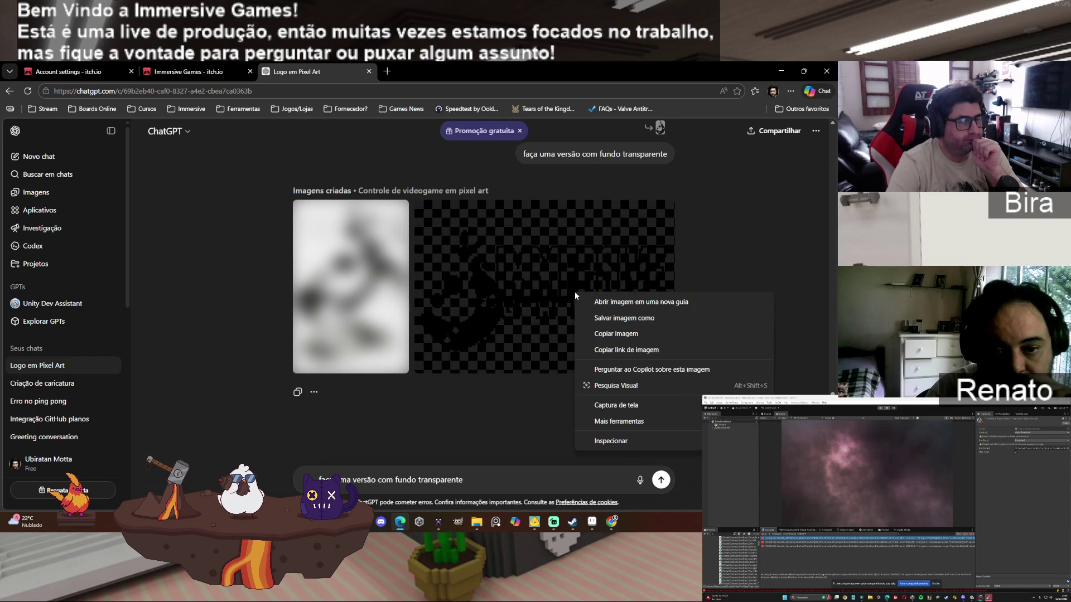
pyautogui.click(315, 391)
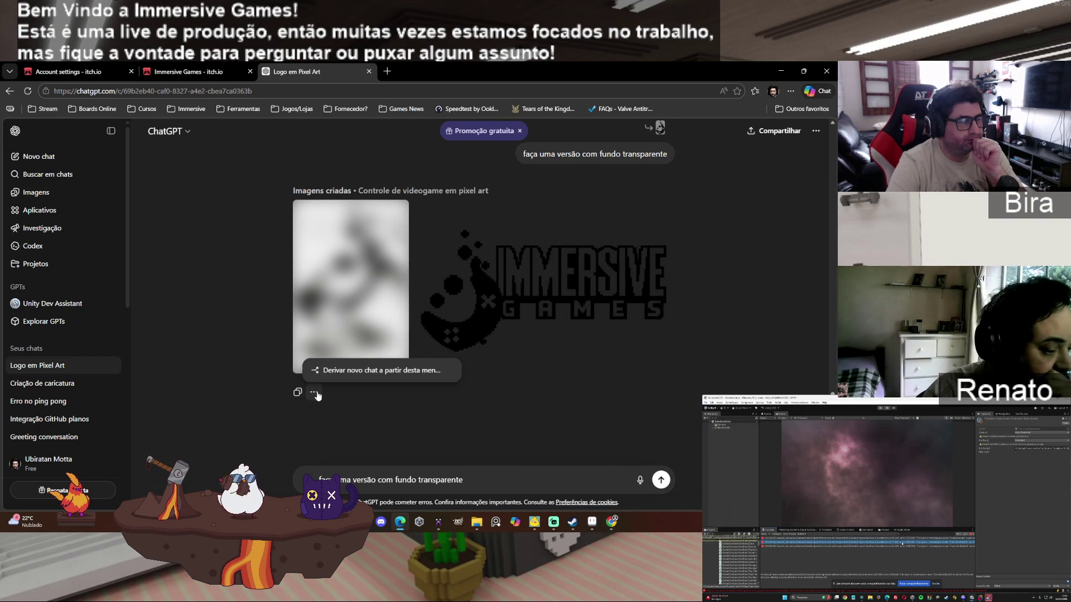
pyautogui.click(609, 292)
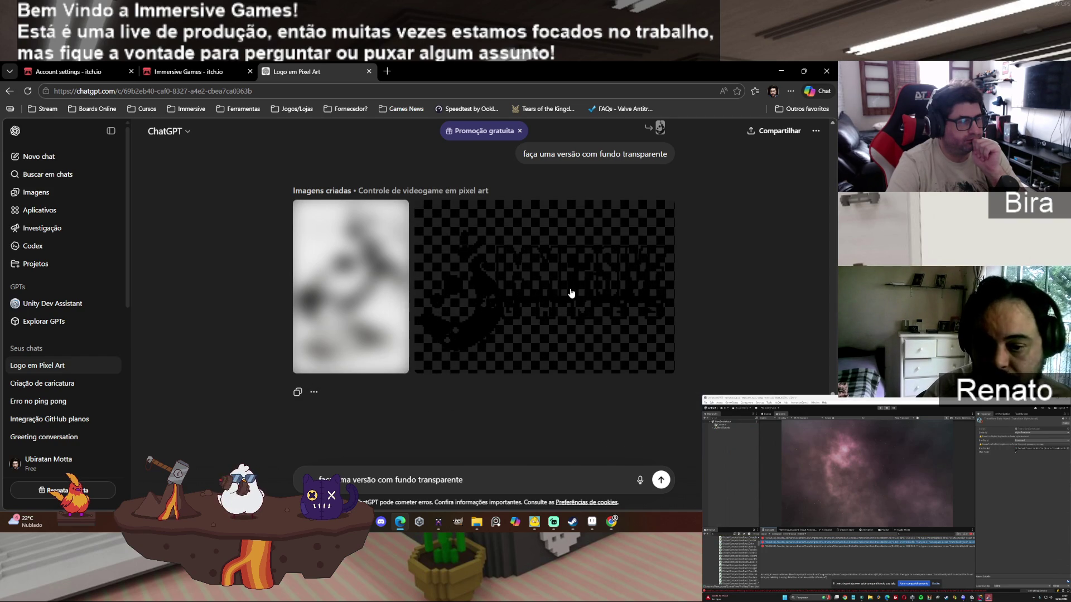
pyautogui.scroll(5, 565, 305)
pyautogui.scroll(-5, 565, 305)
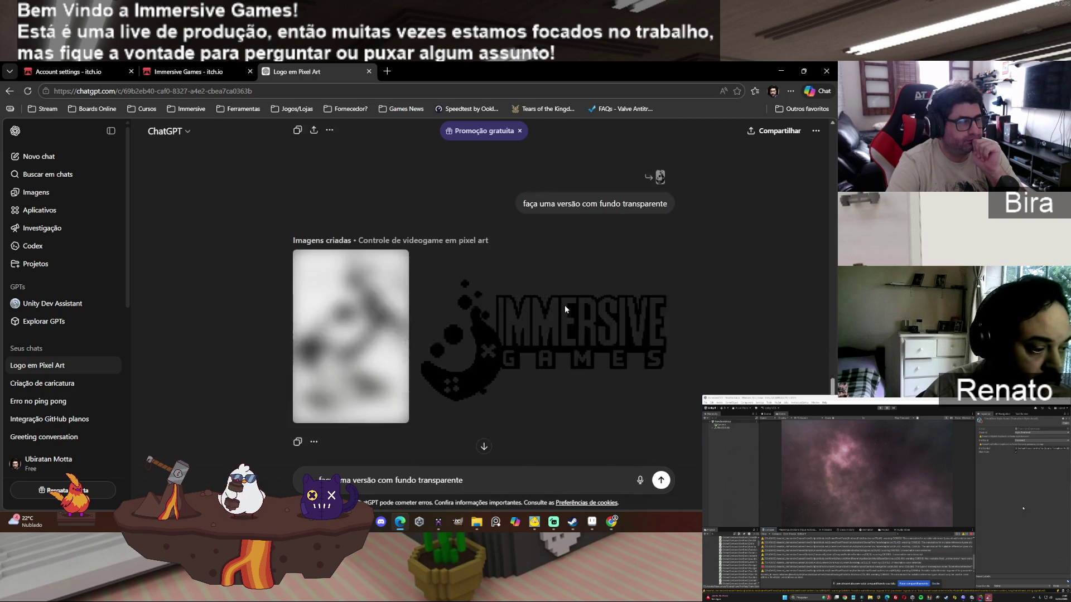
pyautogui.scroll(5, 565, 310)
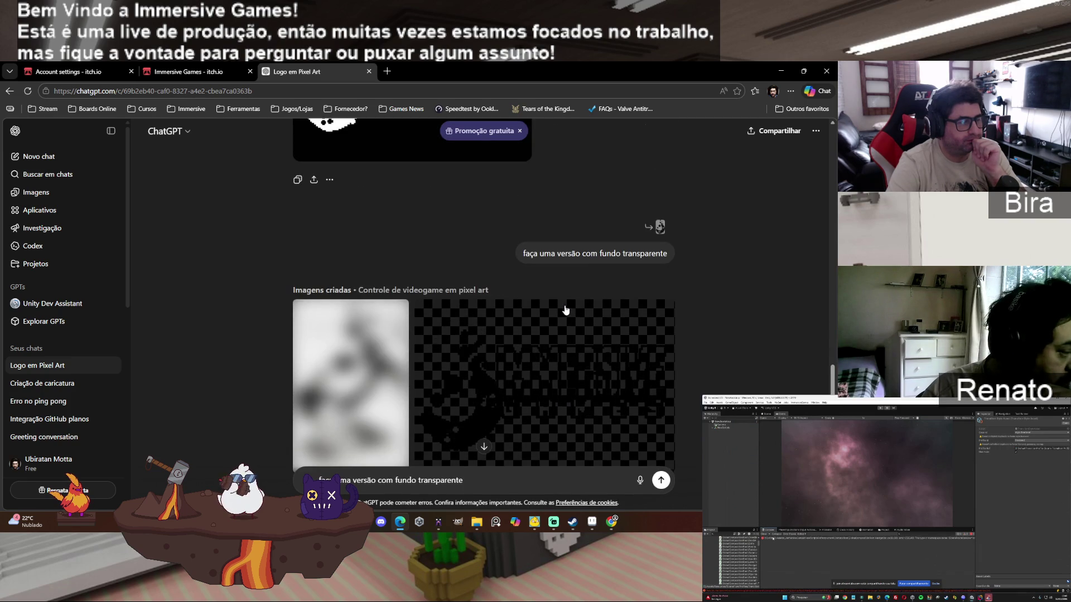
pyautogui.scroll(-4, 565, 309)
pyautogui.scroll(-1, 565, 310)
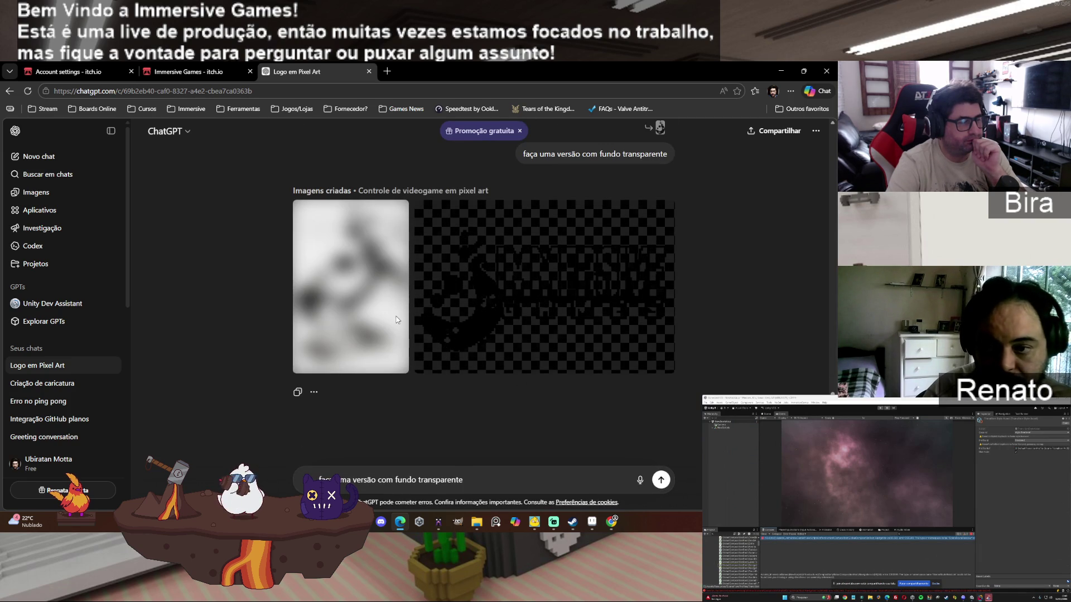
pyautogui.click(28, 91)
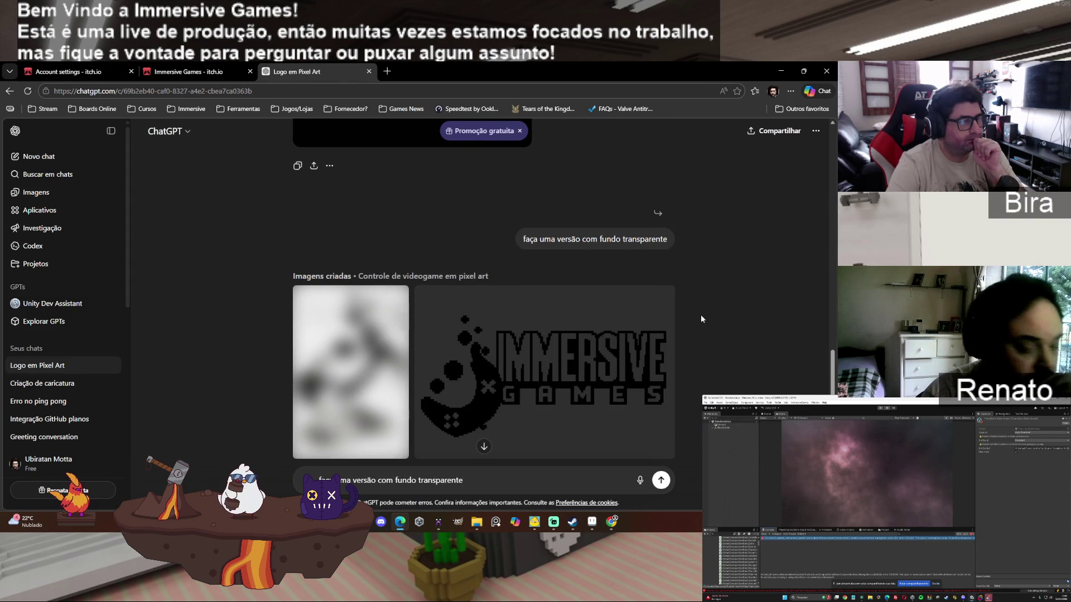
pyautogui.scroll(-2, 642, 329)
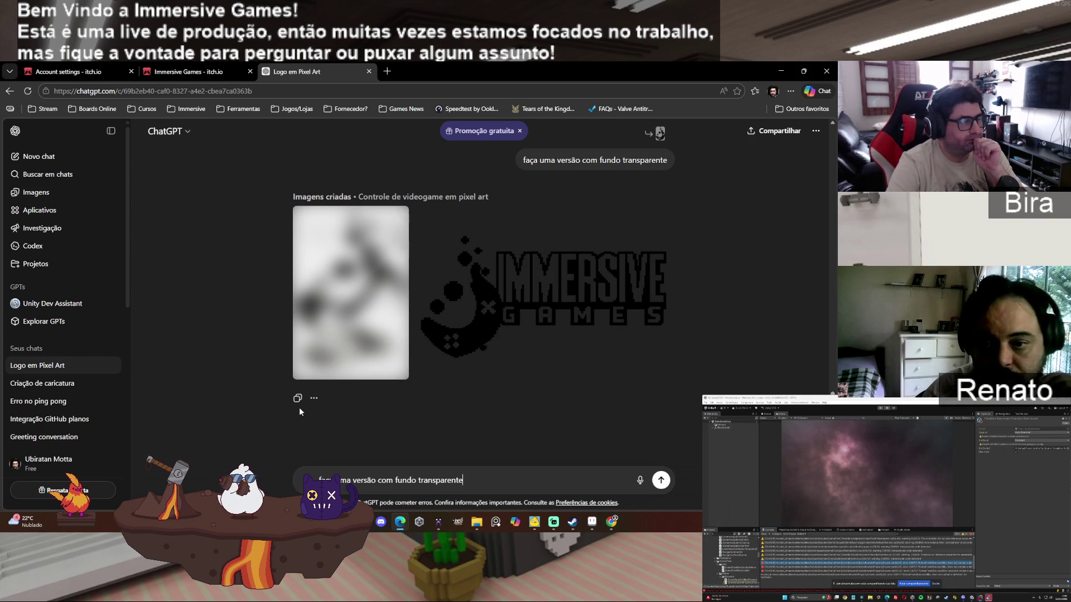
pyautogui.click(314, 398)
pyautogui.click(560, 397)
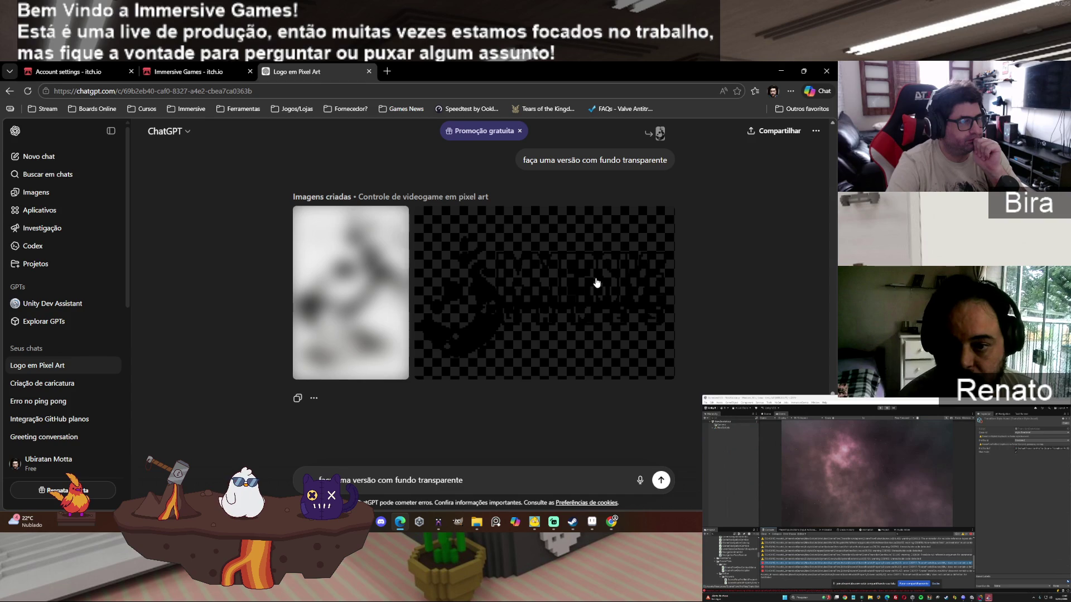
pyautogui.rightClick(558, 300)
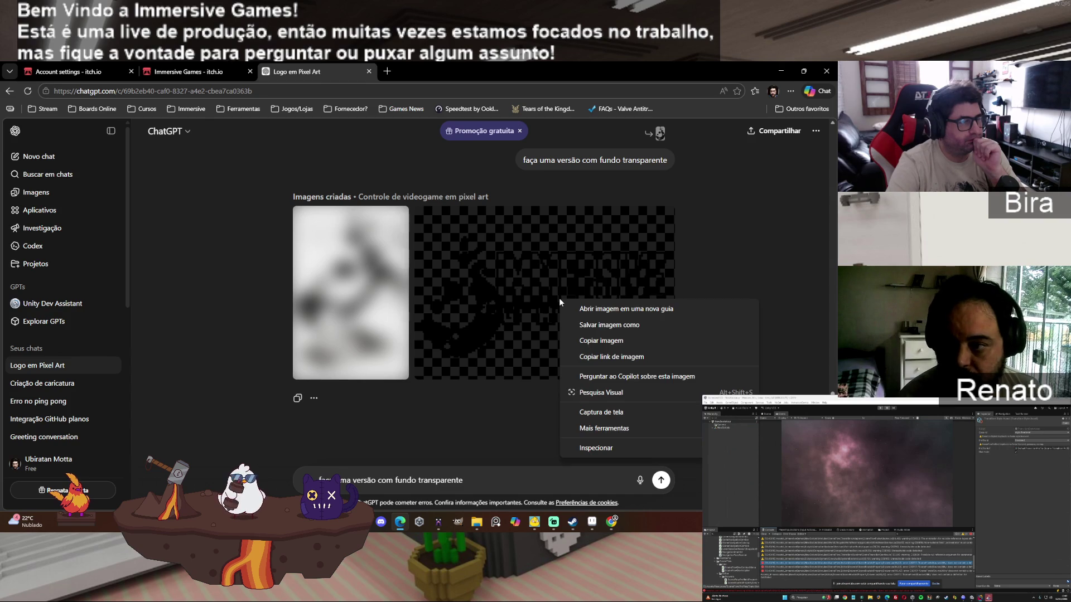
# Step: Save the transparent logo as a PNG in Downloads, preview it, then go to the Immersive Games itch.io tab
pyautogui.click(586, 325)
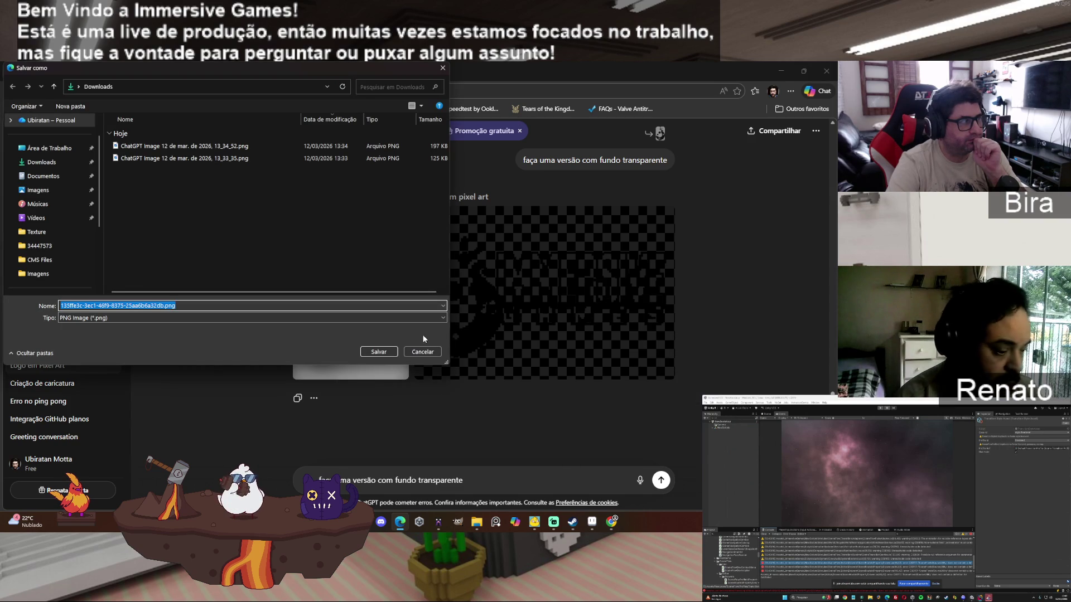
pyautogui.click(378, 352)
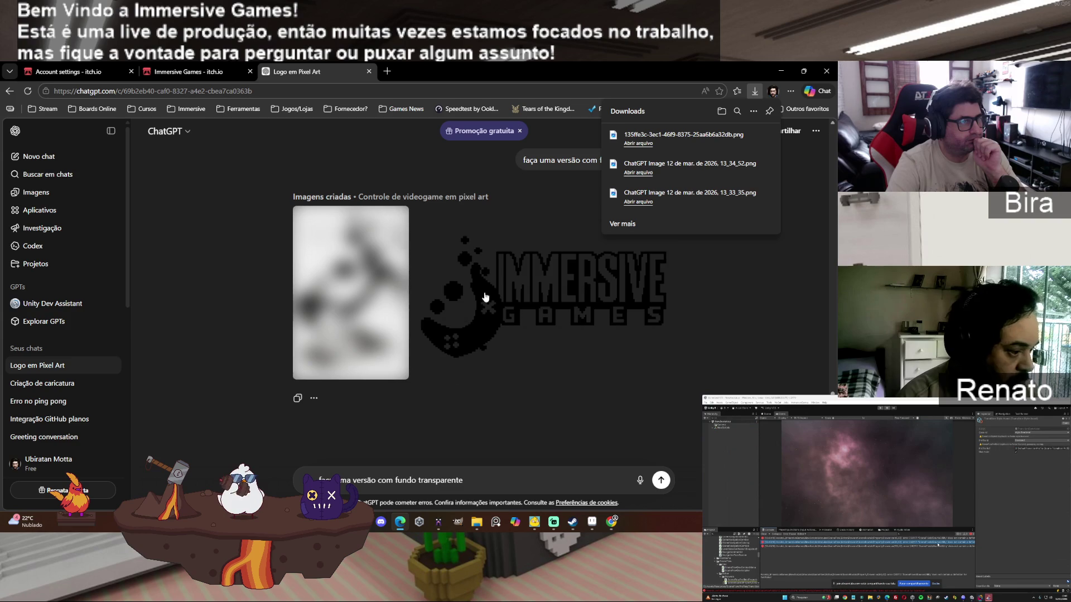
pyautogui.click(637, 144)
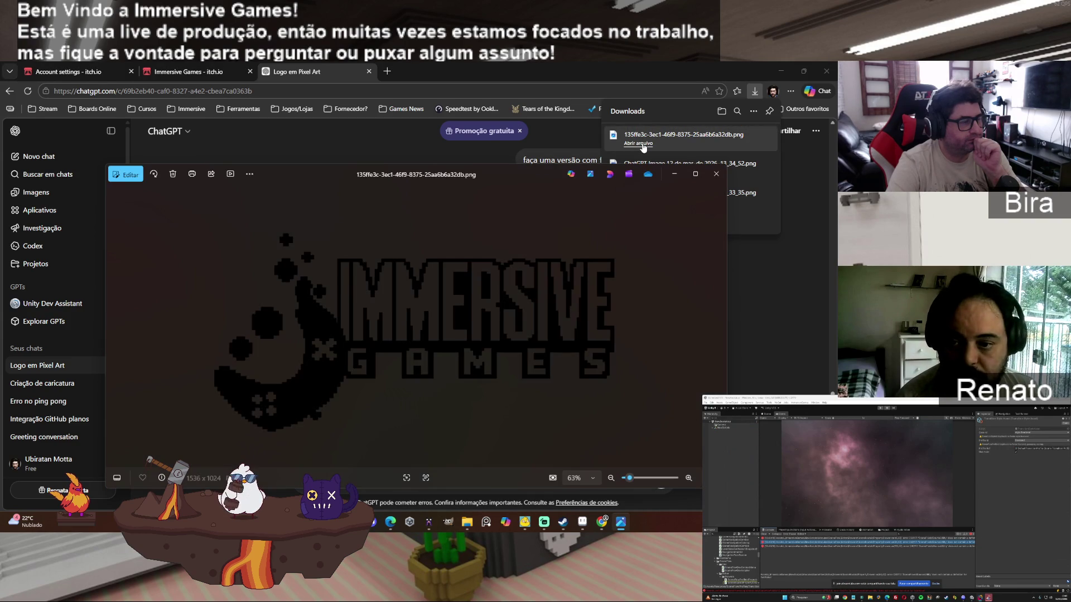
pyautogui.click(716, 174)
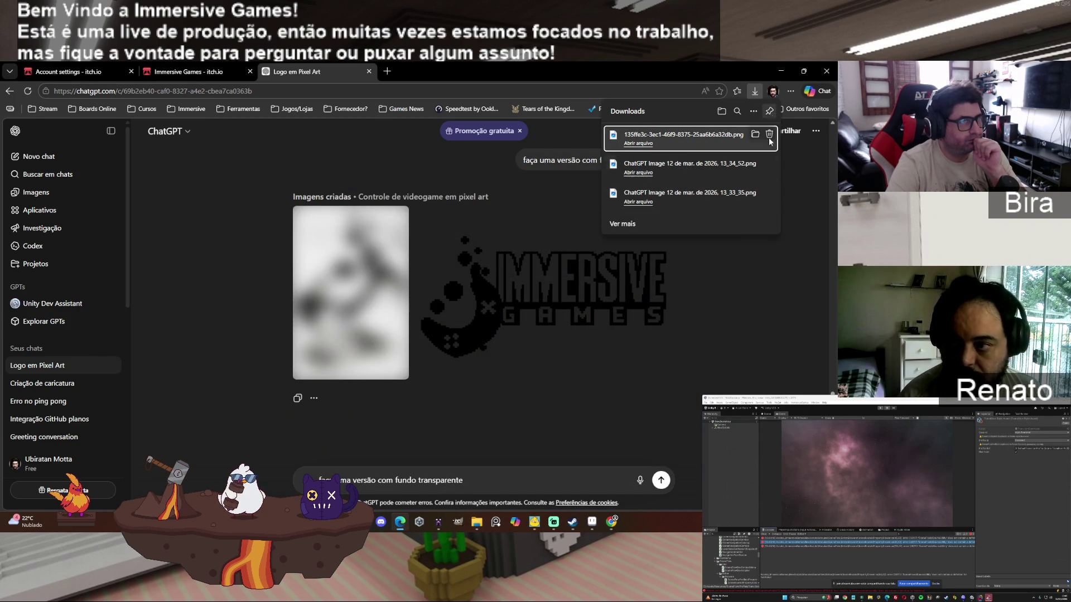
pyautogui.click(800, 144)
pyautogui.click(177, 73)
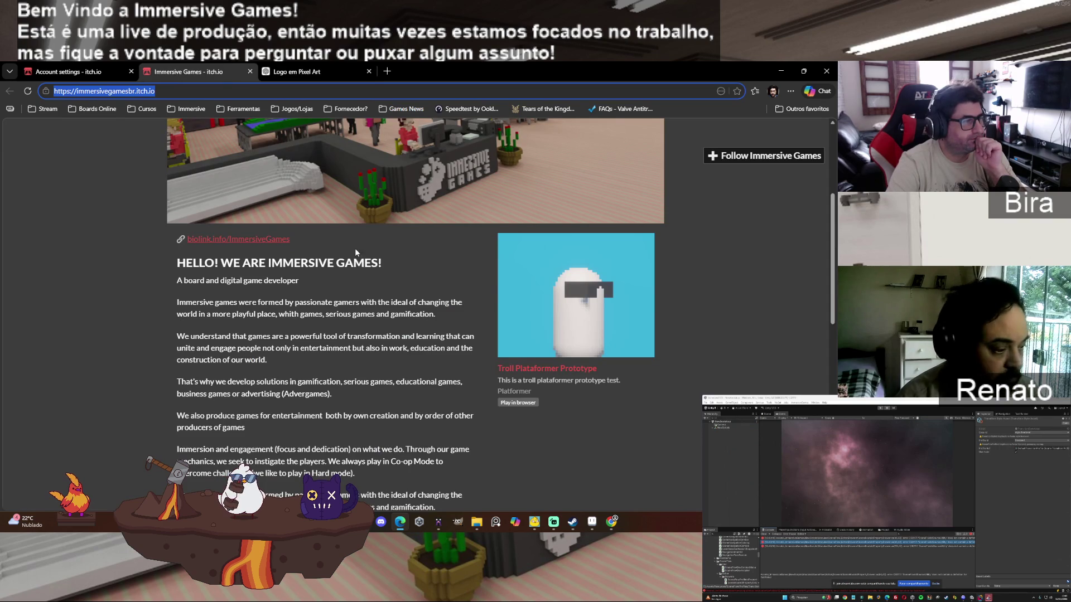
pyautogui.scroll(-5, 164, 154)
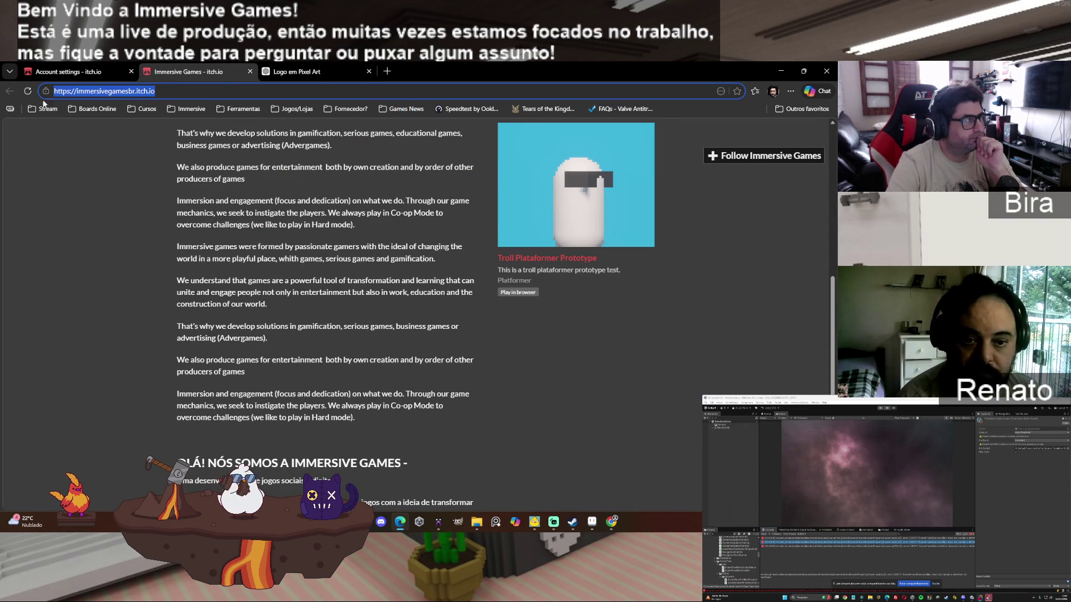
pyautogui.scroll(-4, 524, 317)
pyautogui.scroll(4, 682, 431)
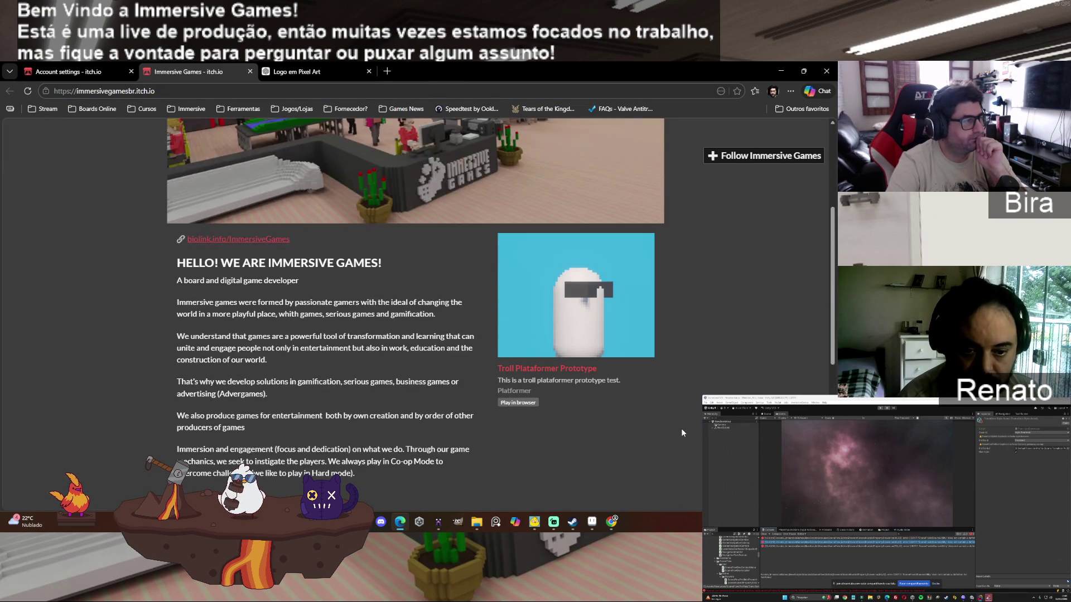
pyautogui.scroll(-1, 681, 430)
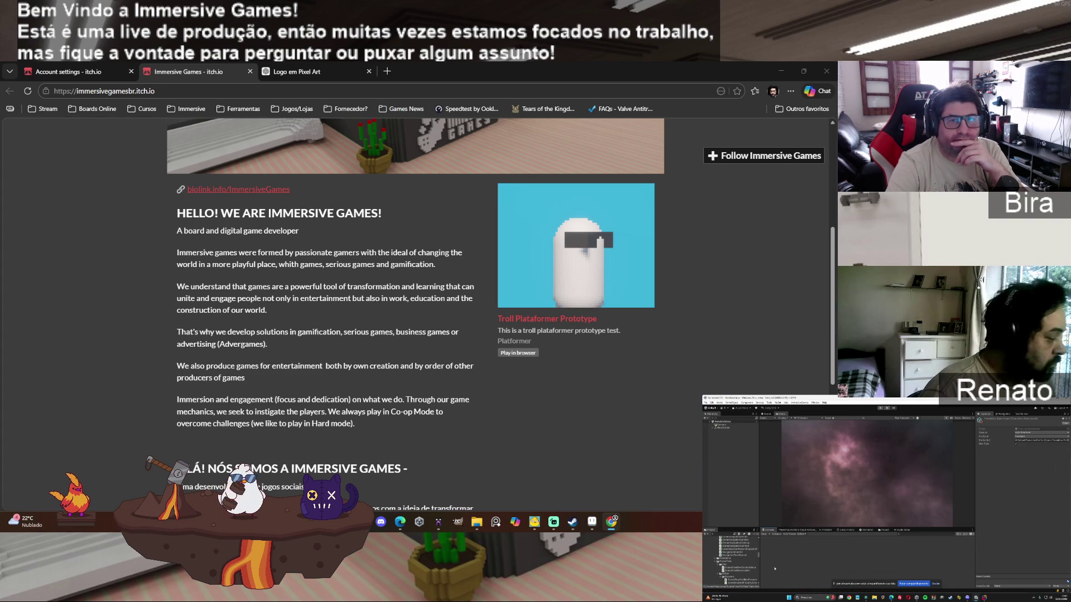
pyautogui.moveTo(757, 558); pyautogui.dragTo(758, 578)
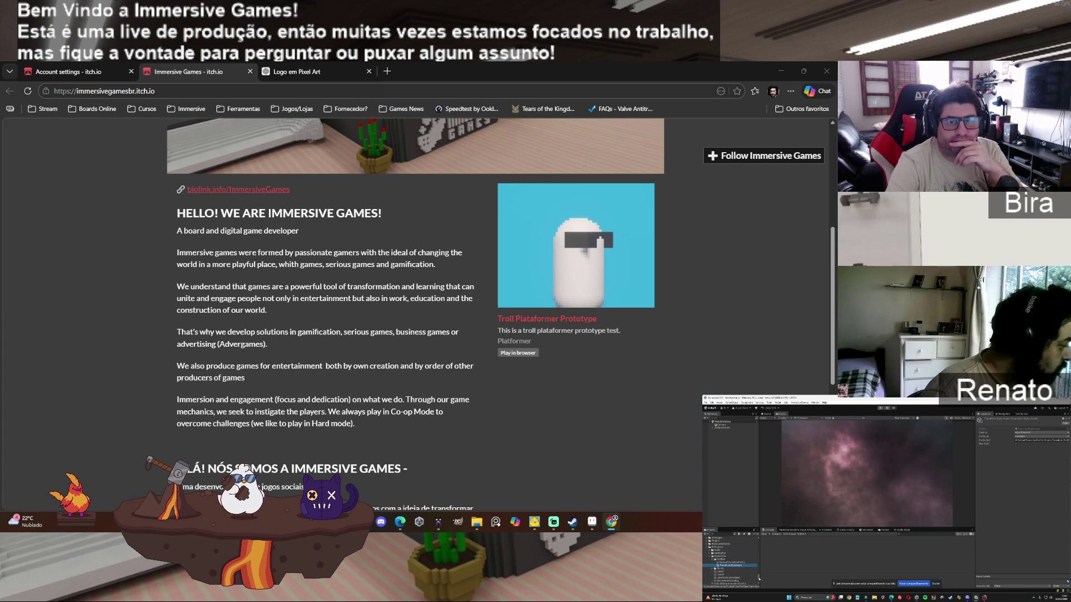
# Step: Work on items near the bottom of the Immersive Games itch.io page, using Delete and Enter
pyautogui.click(713, 570)
pyautogui.click(731, 572)
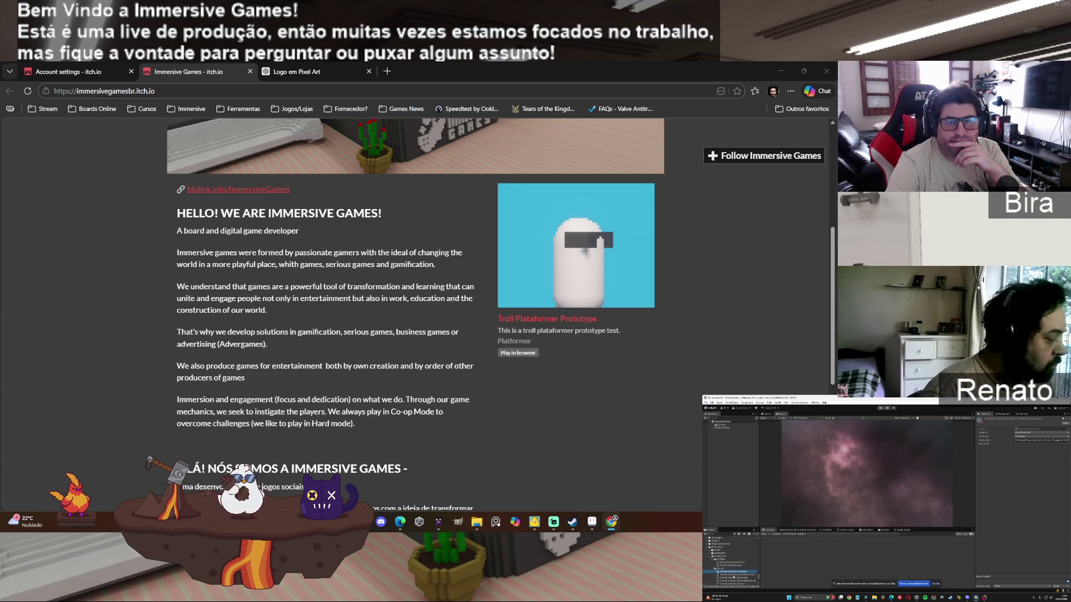
pyautogui.click(732, 563)
pyautogui.click(732, 565)
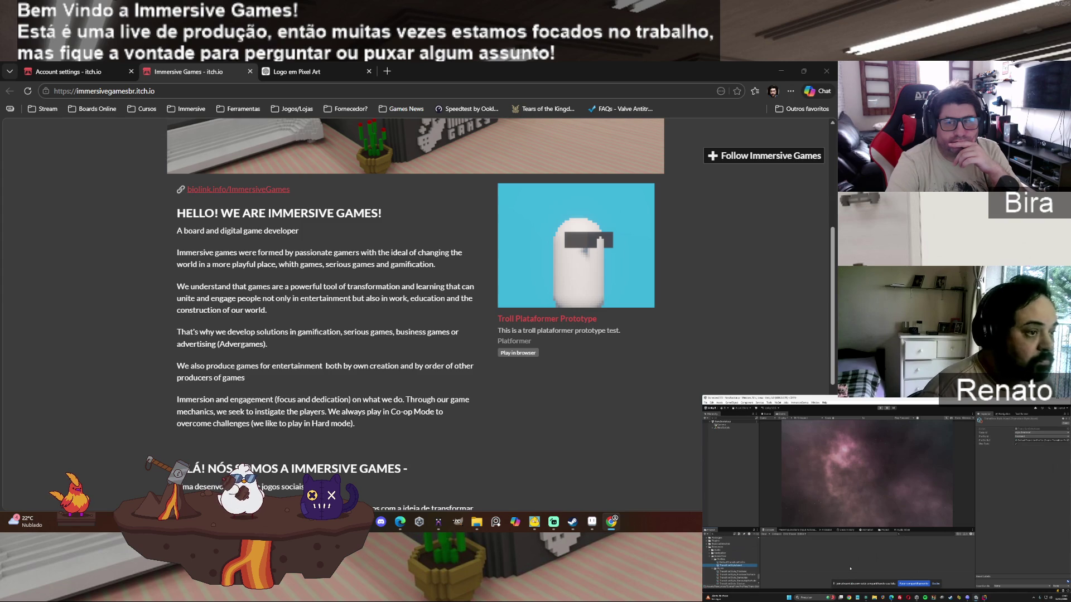
pyautogui.press('Delete')
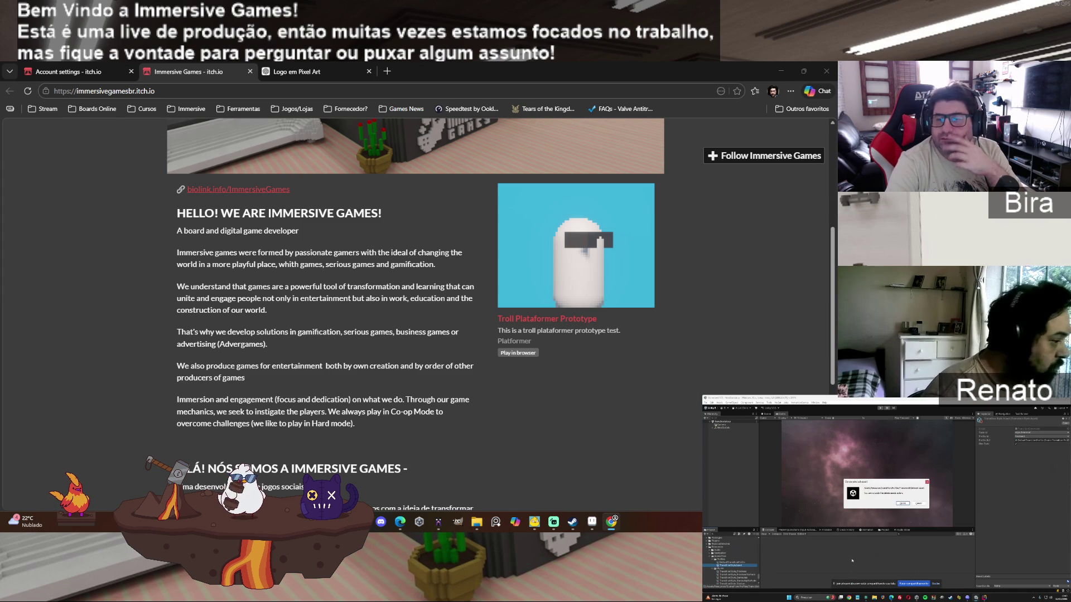
pyautogui.press('Return')
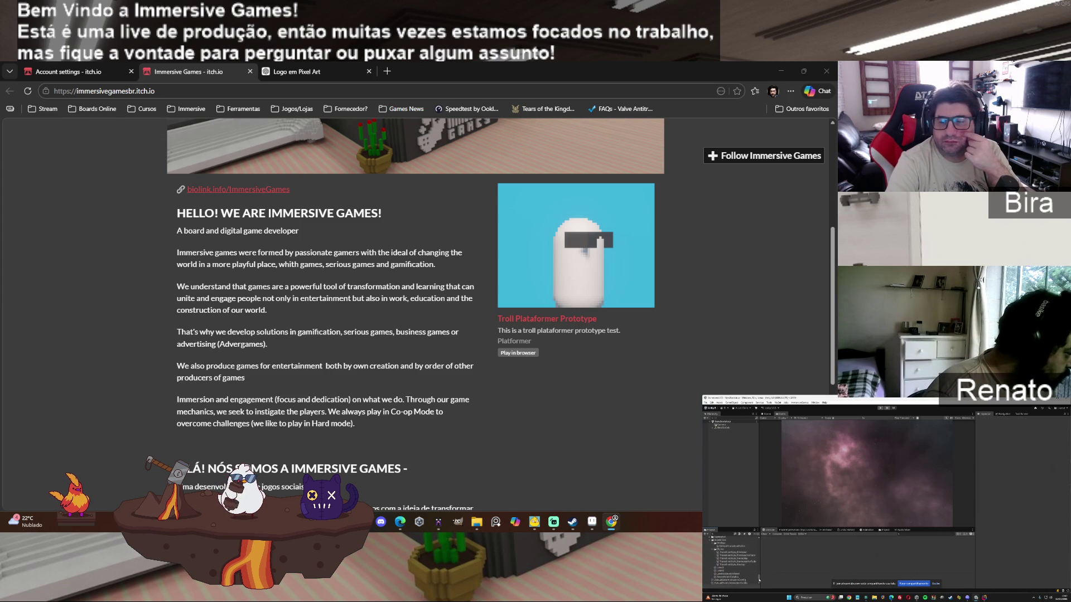
pyautogui.click(733, 539)
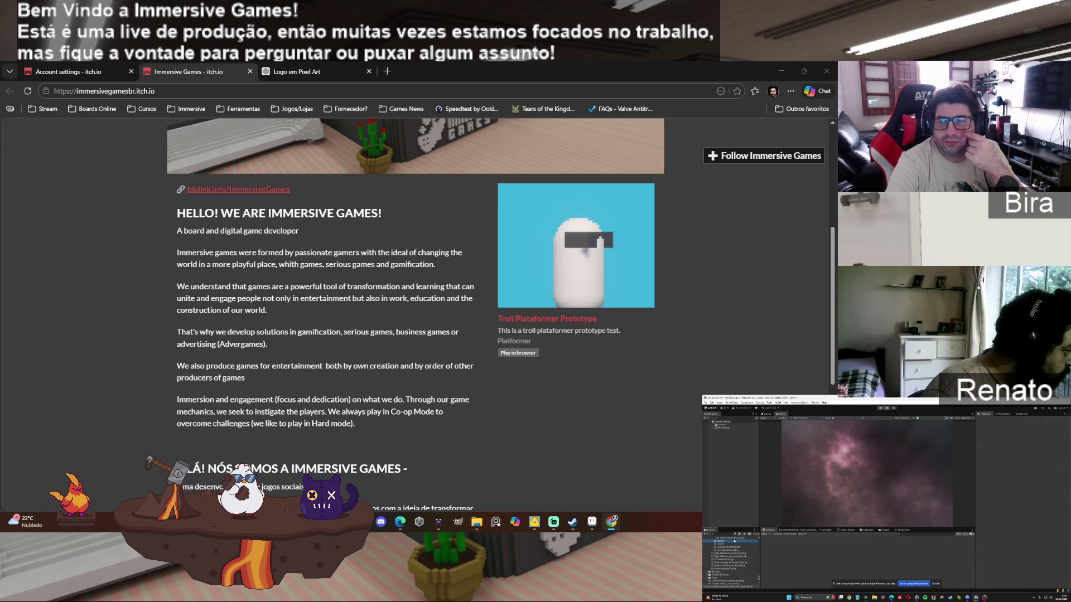
pyautogui.click(724, 547)
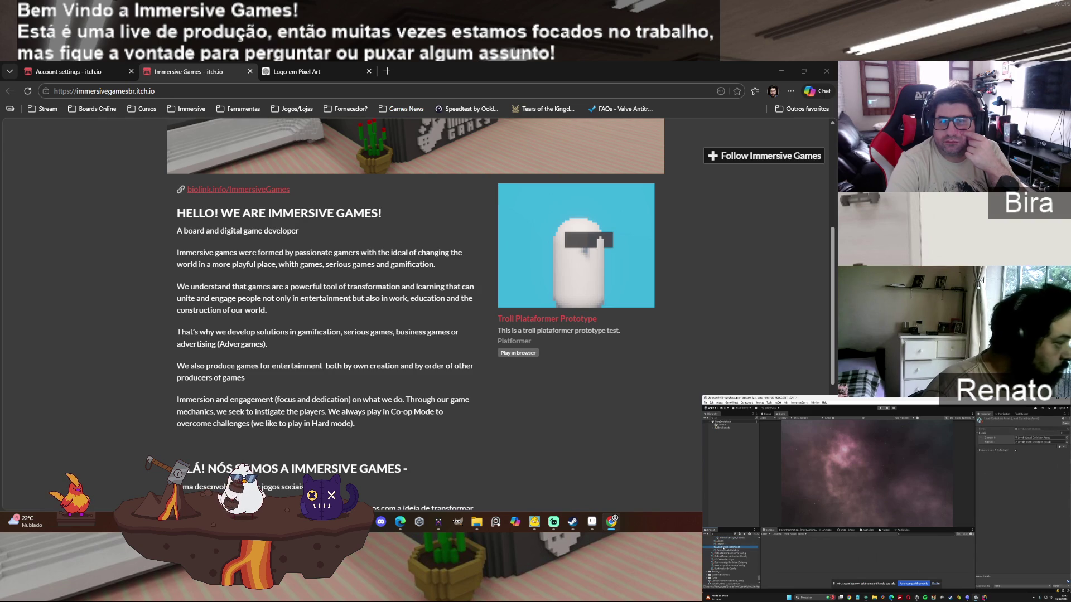
pyautogui.click(727, 551)
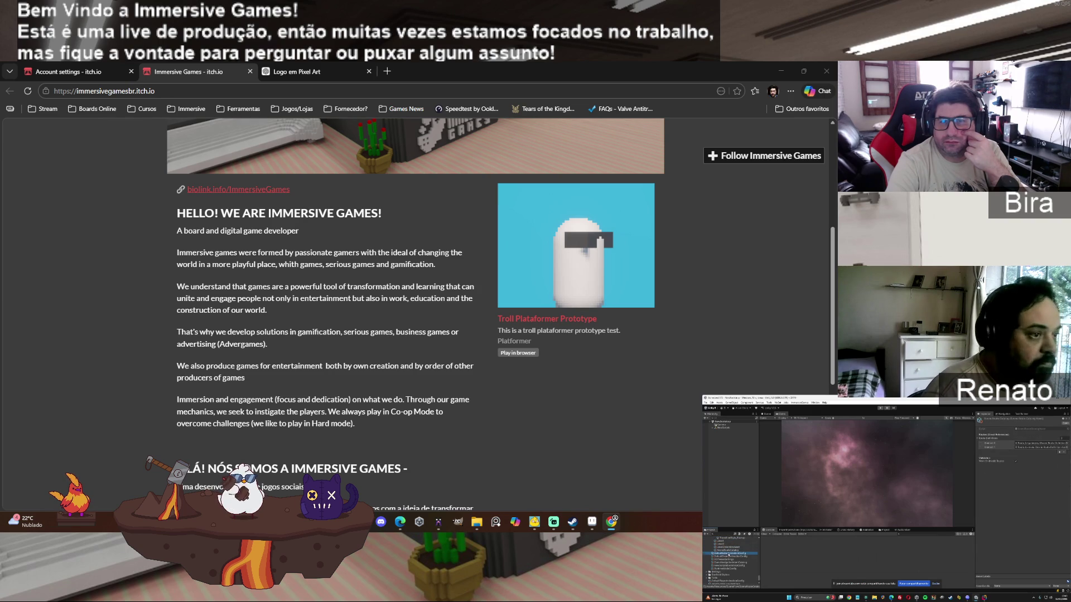
pyautogui.click(728, 553)
pyautogui.click(731, 556)
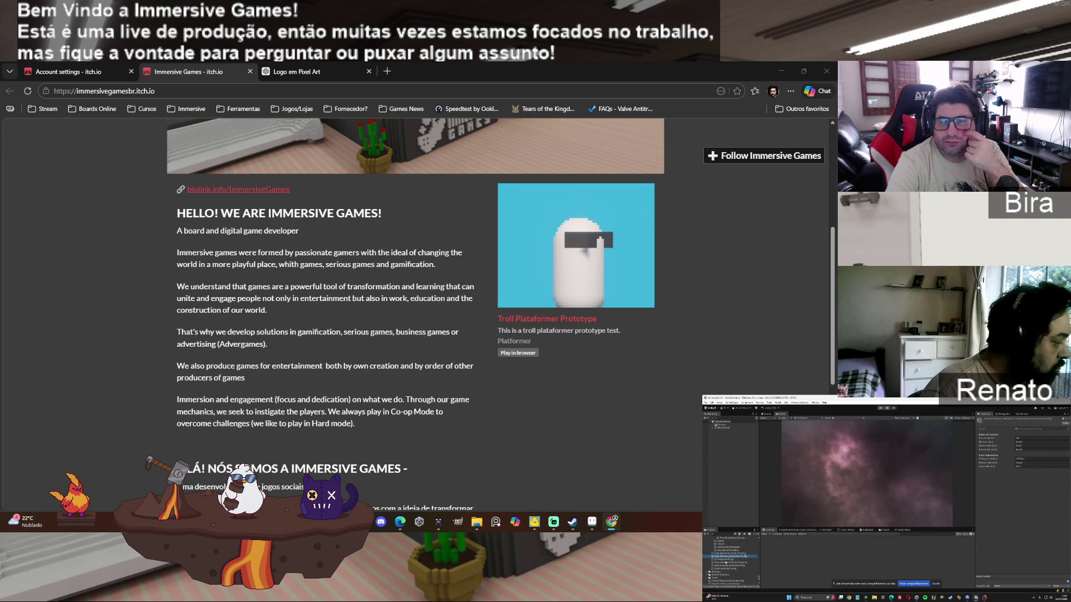
pyautogui.click(726, 563)
pyautogui.press('Delete')
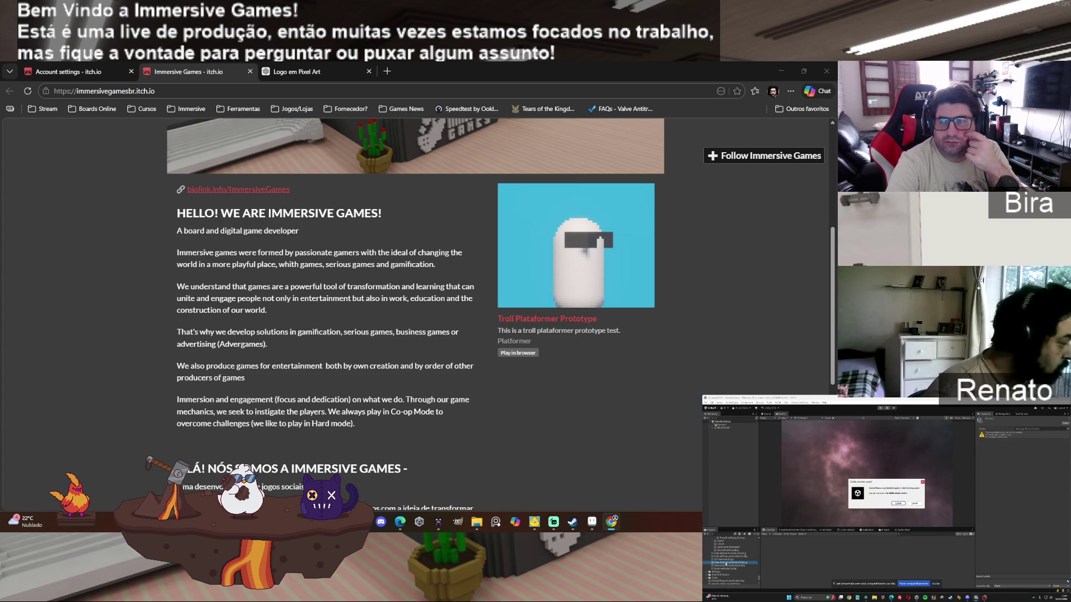
pyautogui.click(895, 504)
pyautogui.click(738, 563)
pyautogui.click(725, 569)
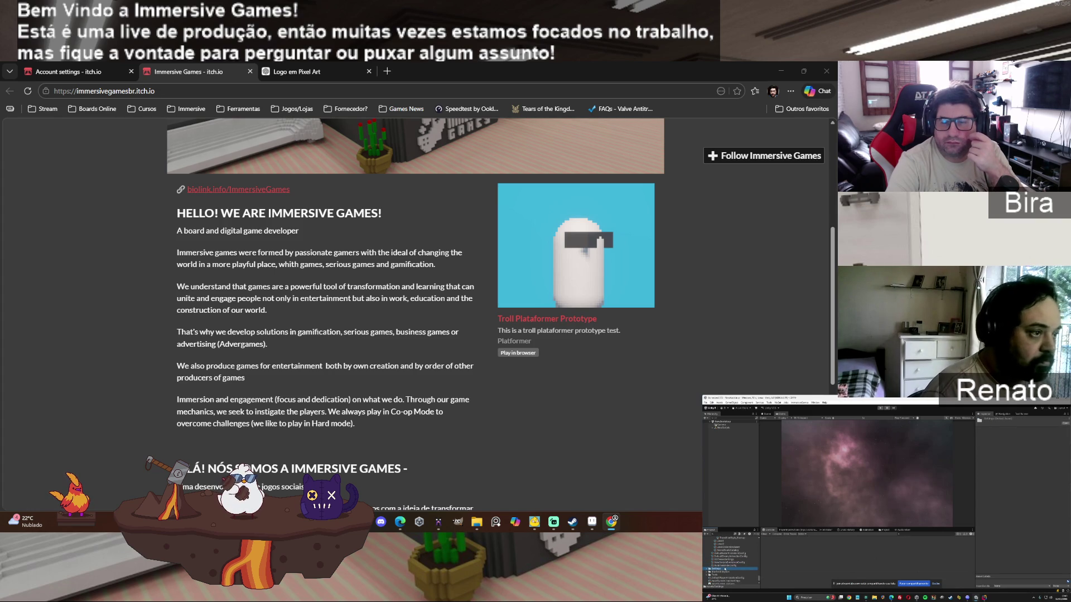
pyautogui.click(725, 565)
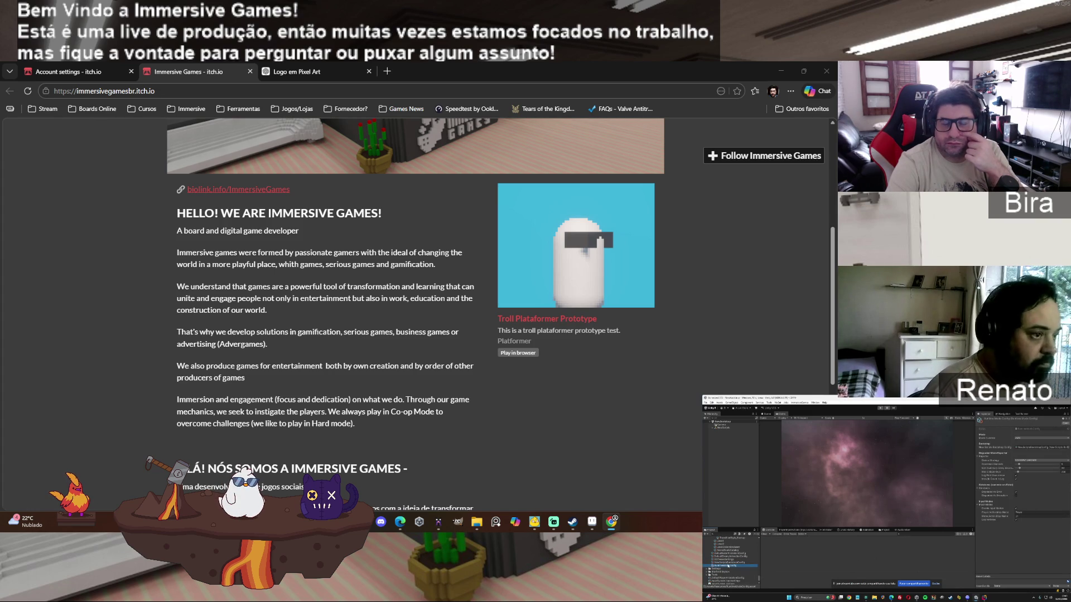
pyautogui.click(737, 550)
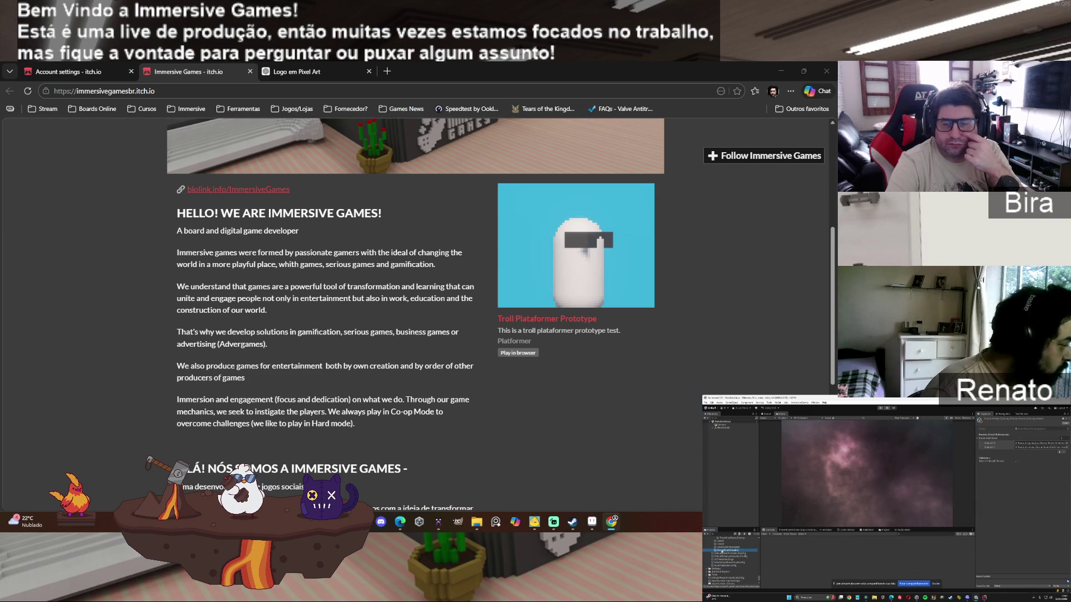
pyautogui.scroll(5, 759, 579)
pyautogui.click(730, 567)
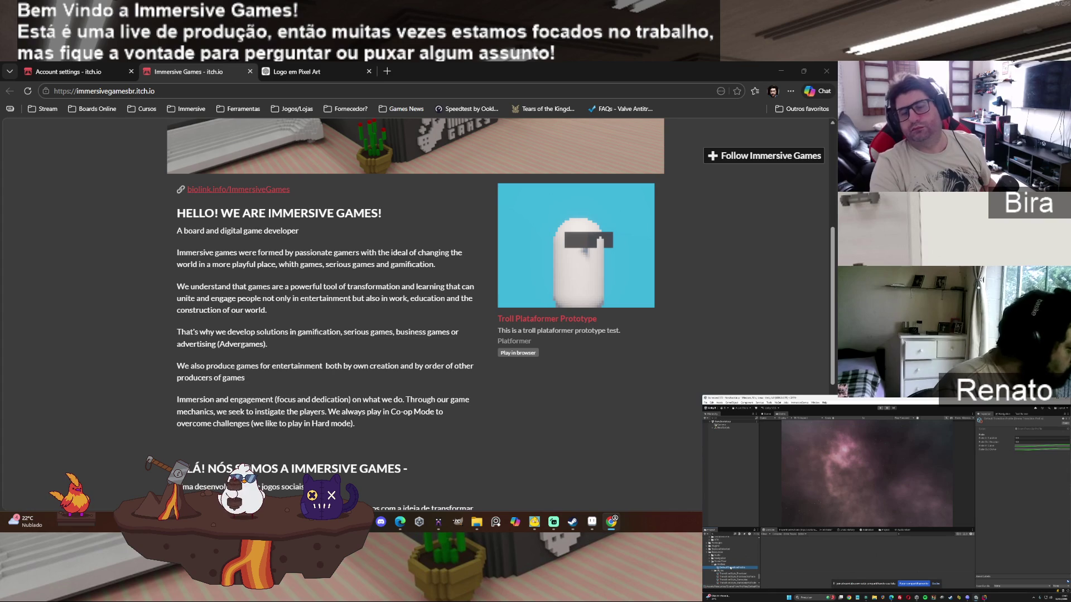
pyautogui.click(731, 571)
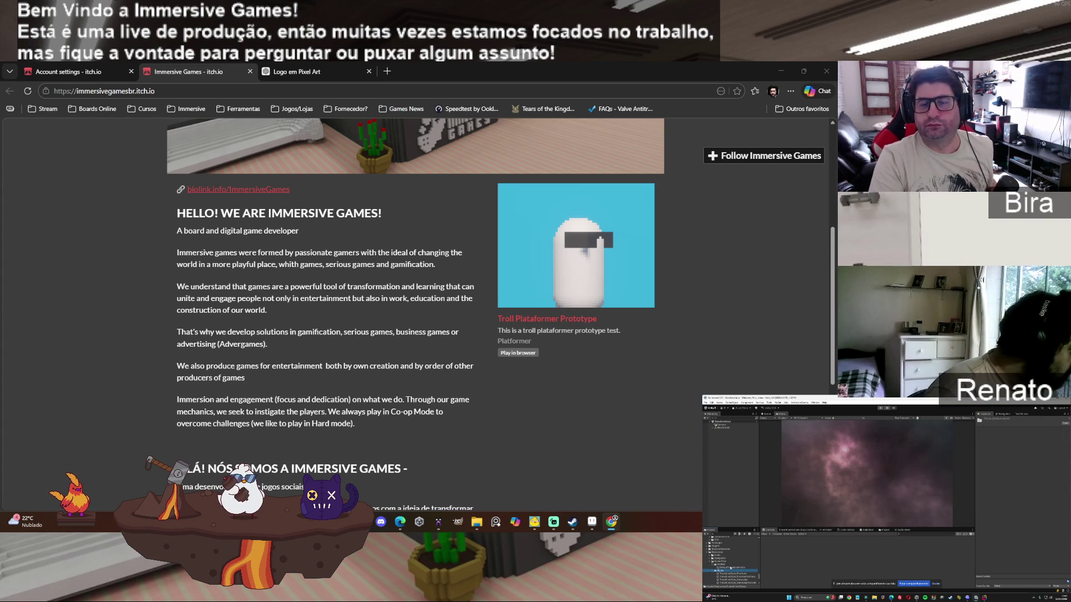
pyautogui.click(711, 558)
pyautogui.click(731, 562)
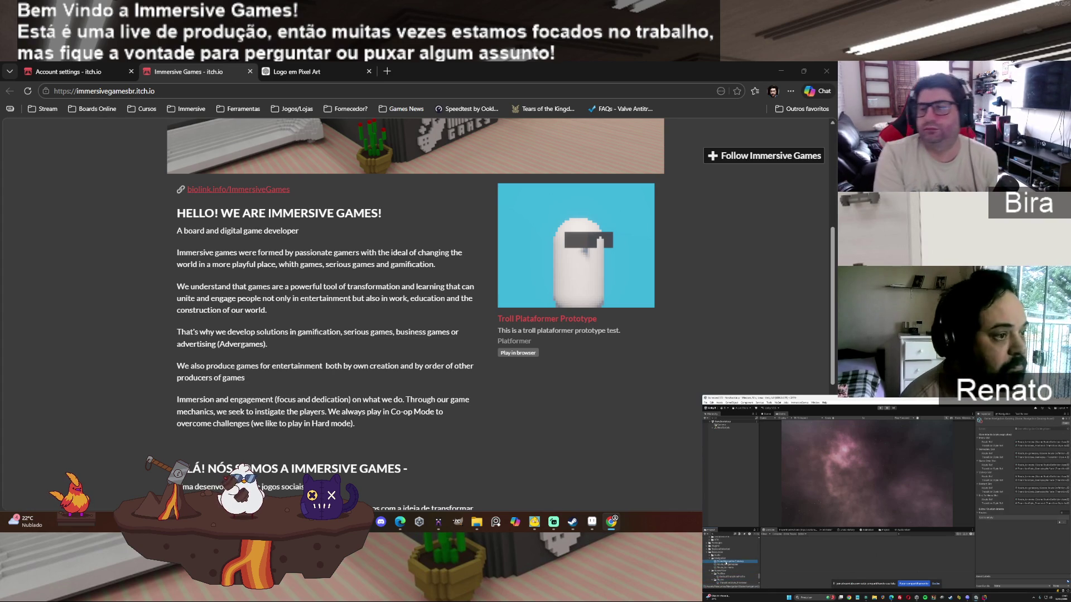
# Step: Open the Troll Plataformer Prototype game page and scroll through it
pyautogui.click(608, 298)
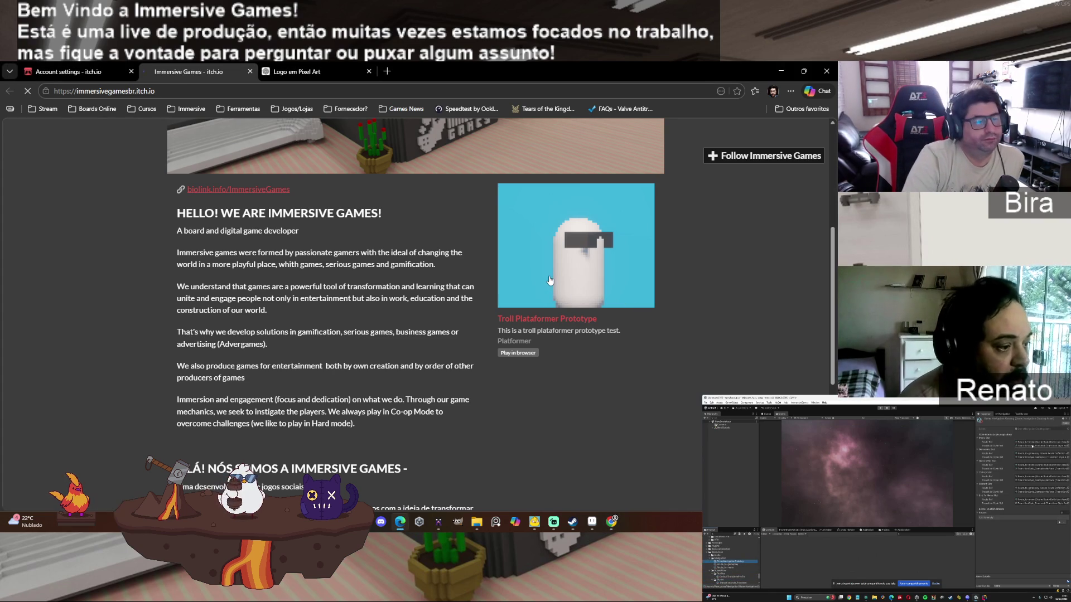
pyautogui.scroll(-3, 506, 332)
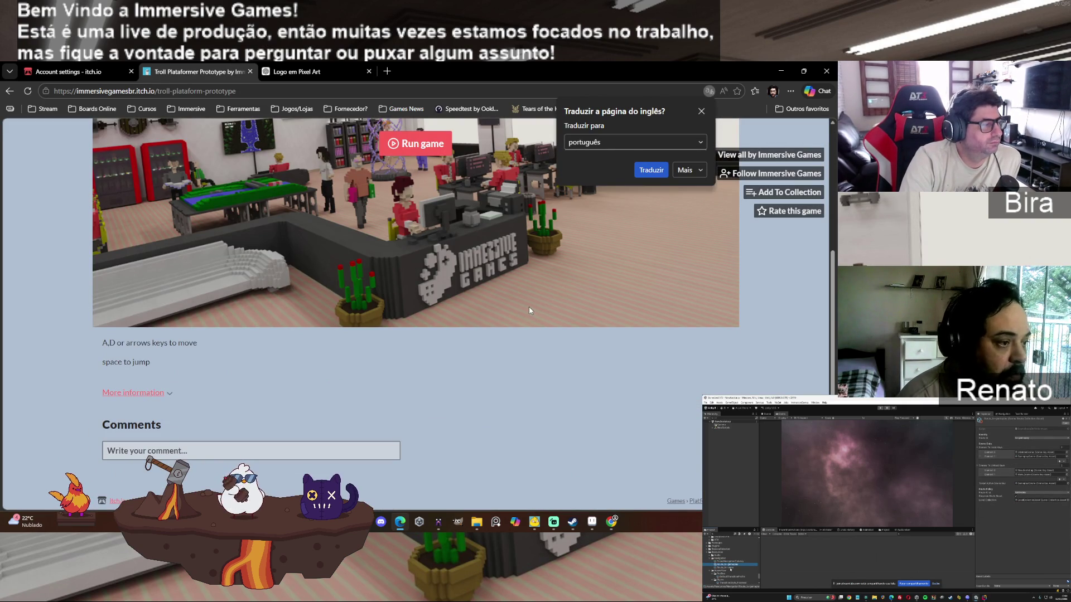
pyautogui.scroll(4, 529, 307)
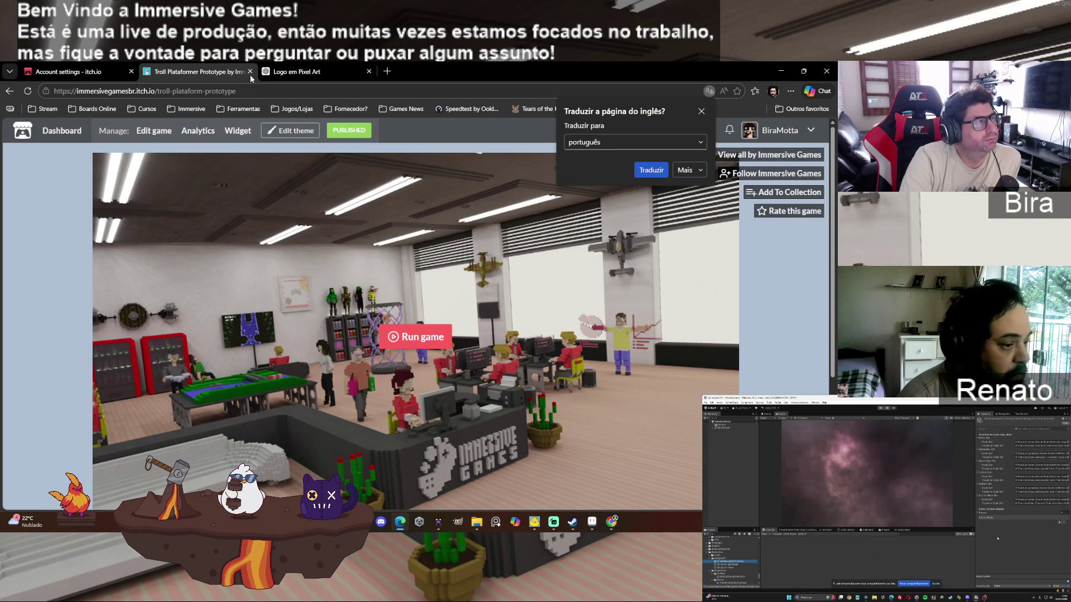
# Step: Close the game page and the ChatGPT tab, then minimize Edge to show MagicaVoxel
pyautogui.click(250, 72)
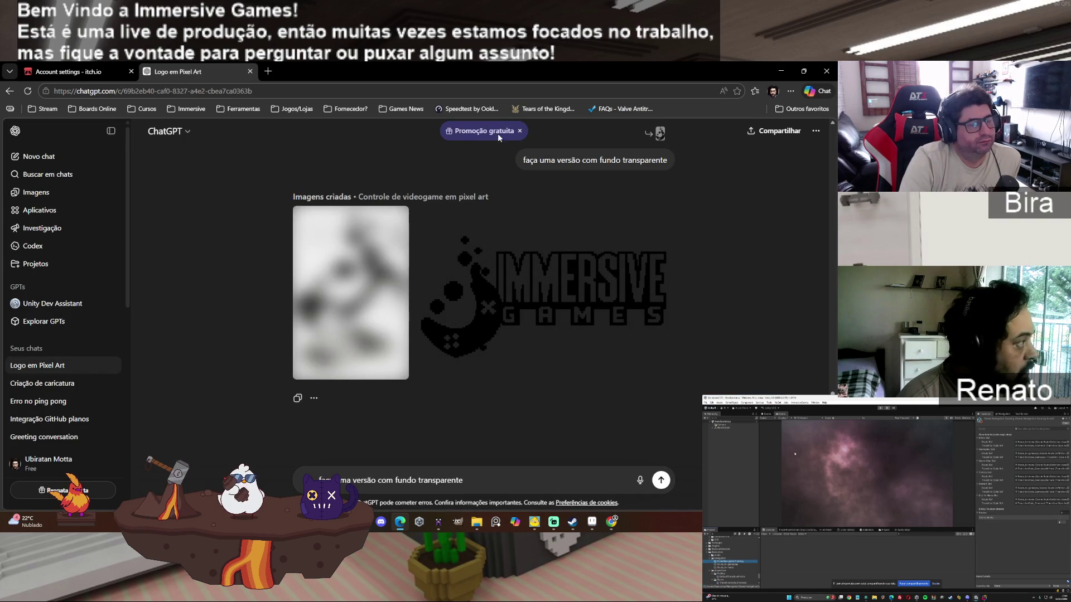
pyautogui.click(249, 71)
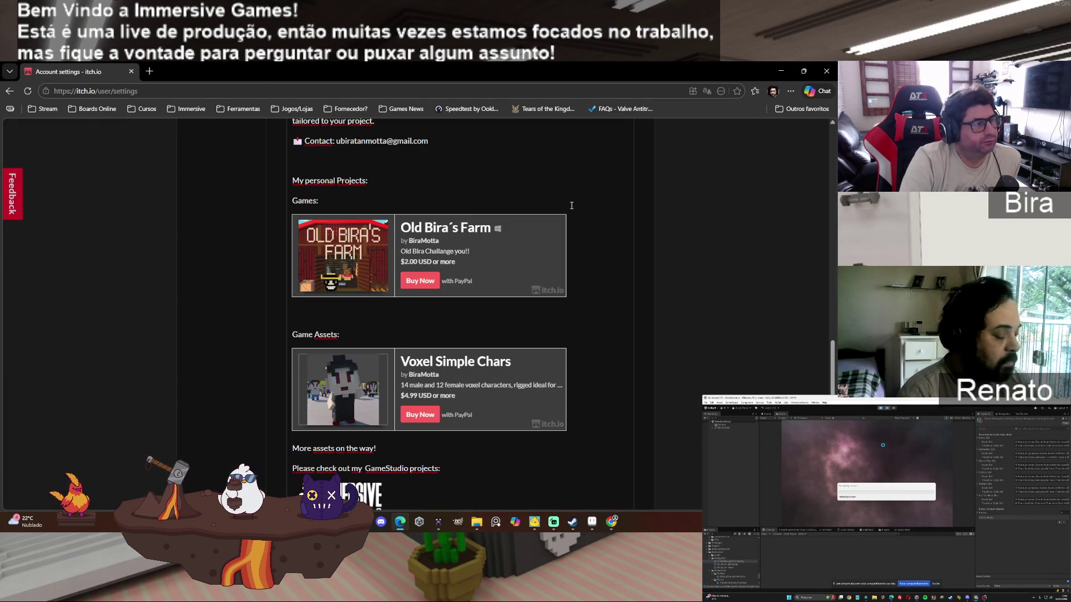
pyautogui.click(780, 71)
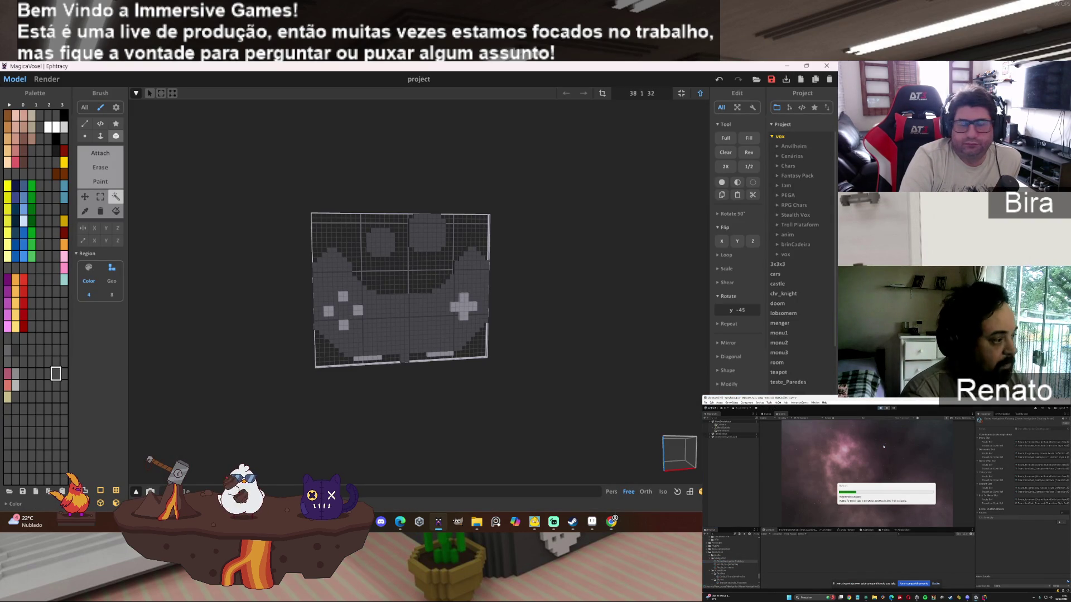
# Step: Create an Immersive folder under vox and name the gamepad model file Logo
pyautogui.click(771, 79)
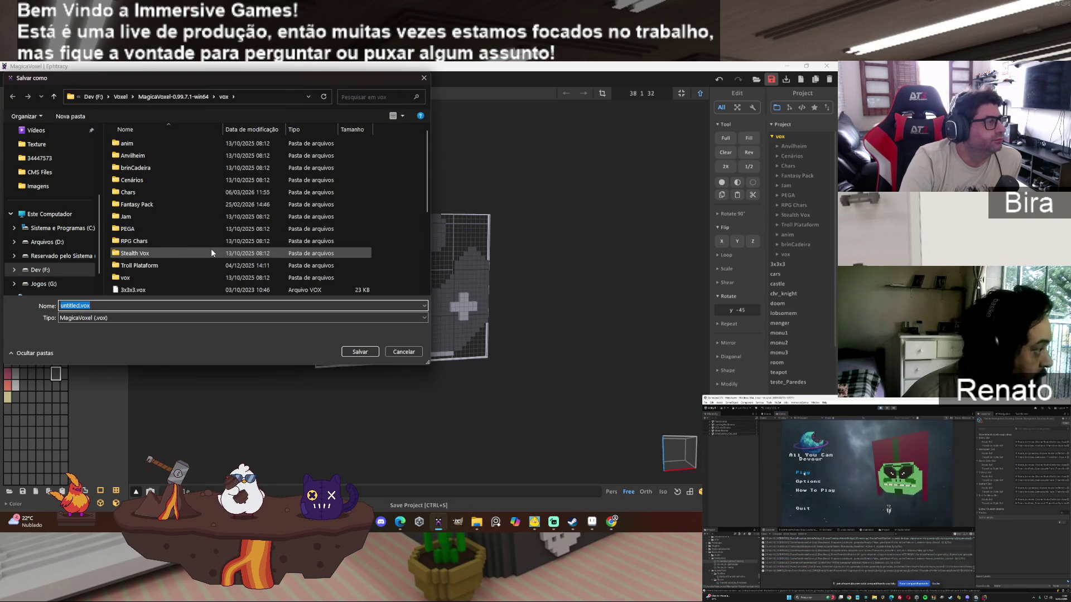
pyautogui.click(70, 116)
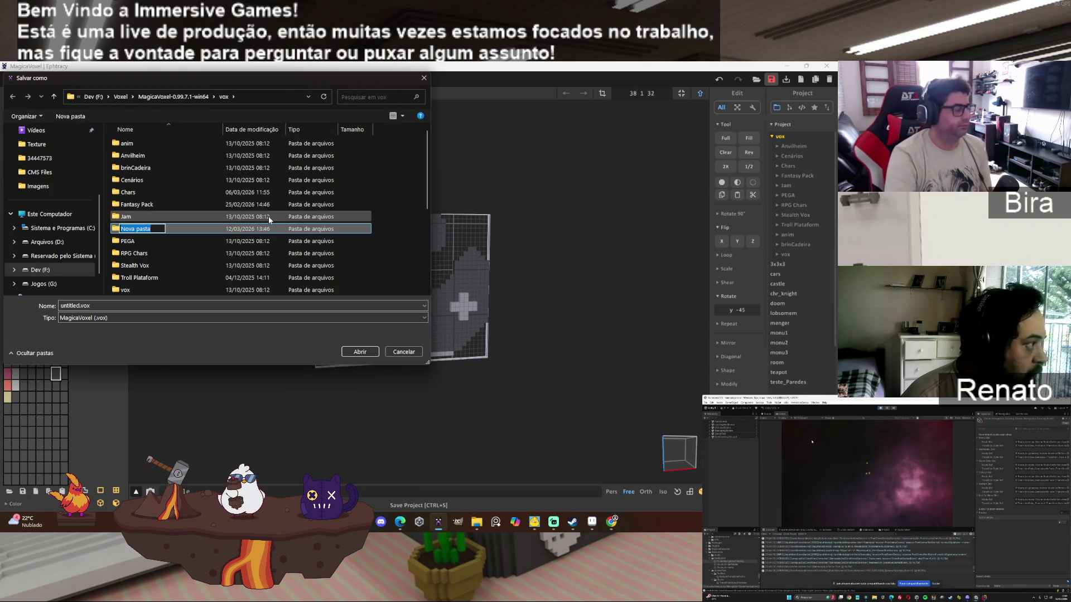
pyautogui.write('Immersive')
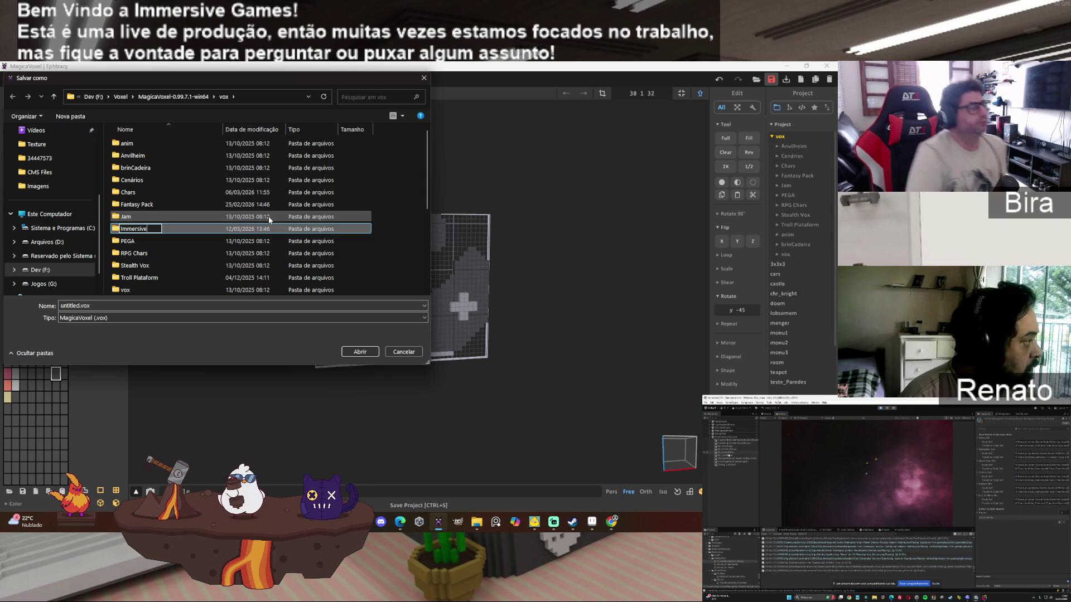
pyautogui.press('Return')
pyautogui.doubleClick(130, 216)
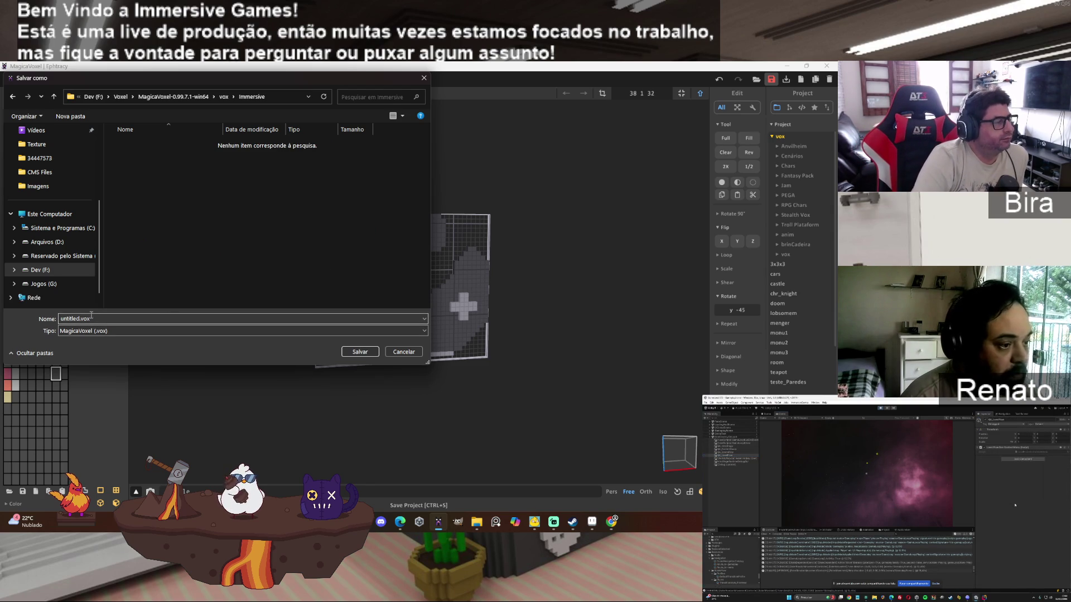
pyautogui.doubleClick(75, 319)
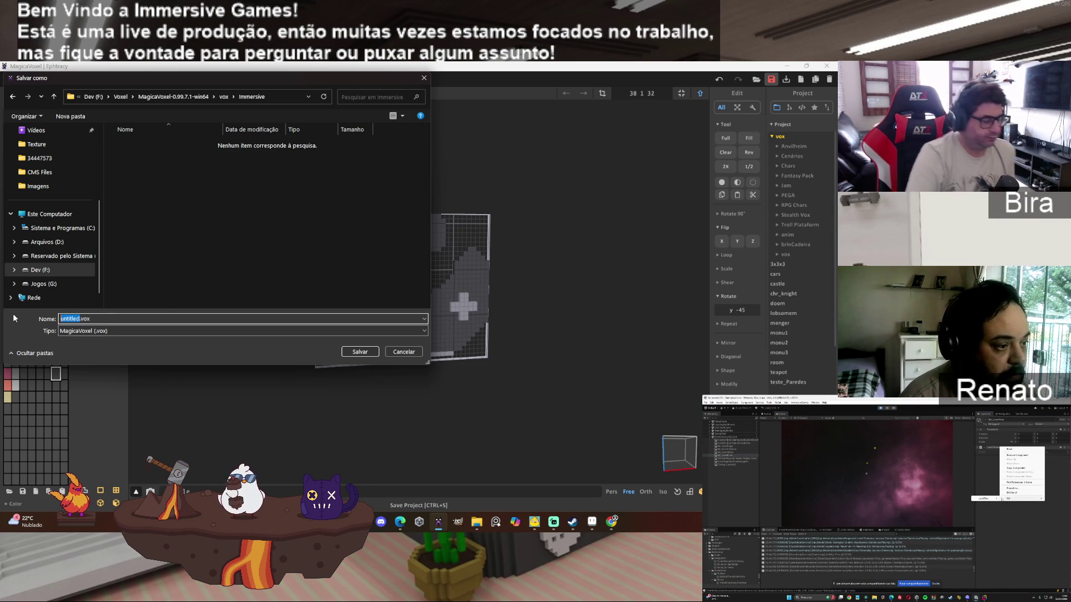
pyautogui.write('Logo')
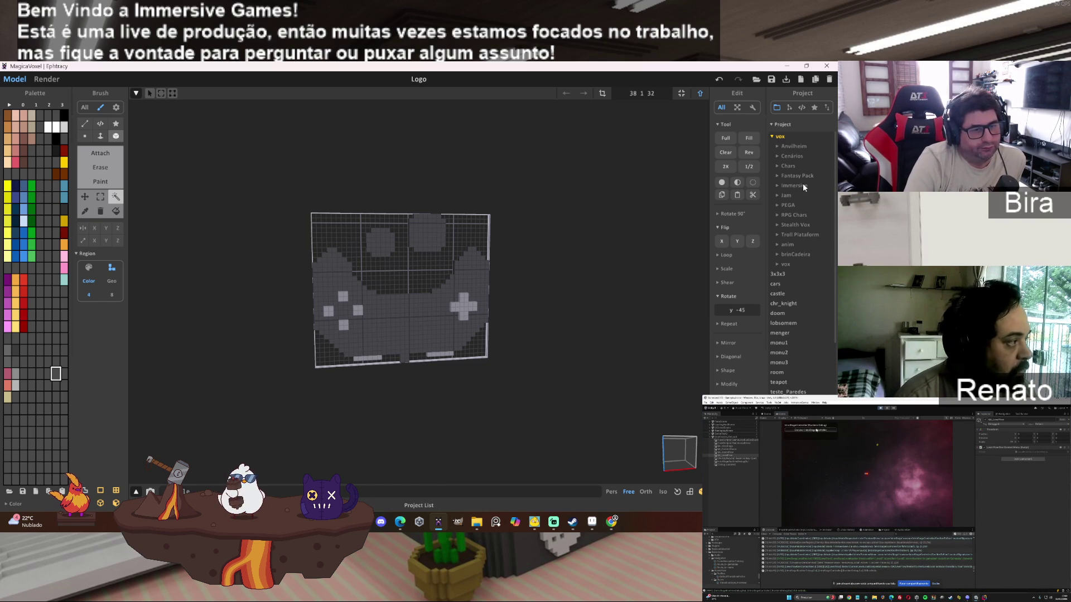
# Step: Preview and orbit the rendered controller, return to the model, then switch to Aseprite
pyautogui.click(46, 79)
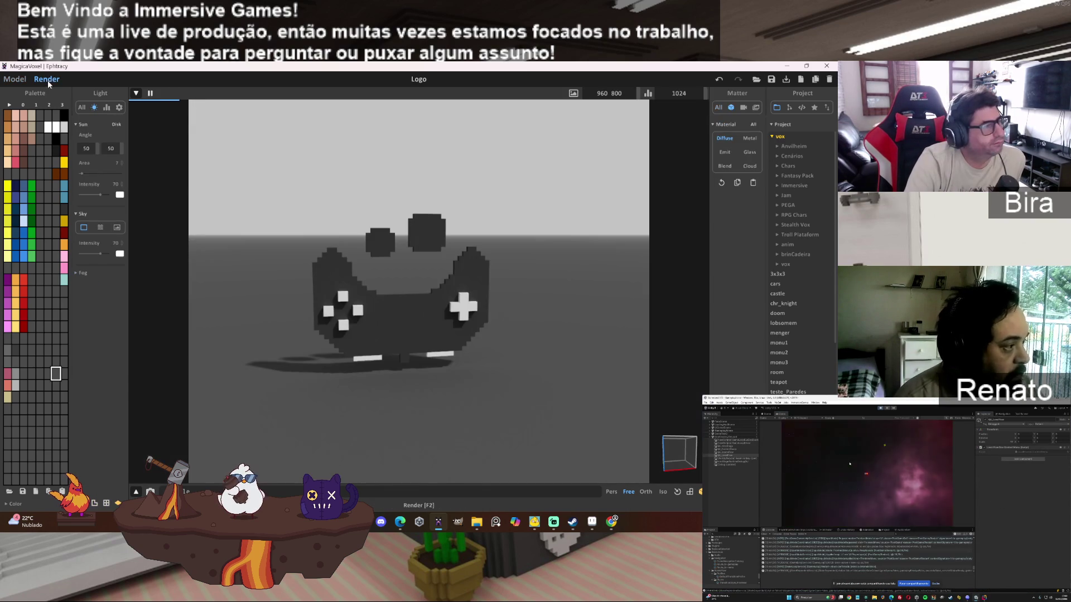
pyautogui.moveTo(420, 303)
pyautogui.mouseDown()
pyautogui.moveTo(444, 300)
pyautogui.moveTo(417, 293)
pyautogui.moveTo(435, 299)
pyautogui.mouseUp()
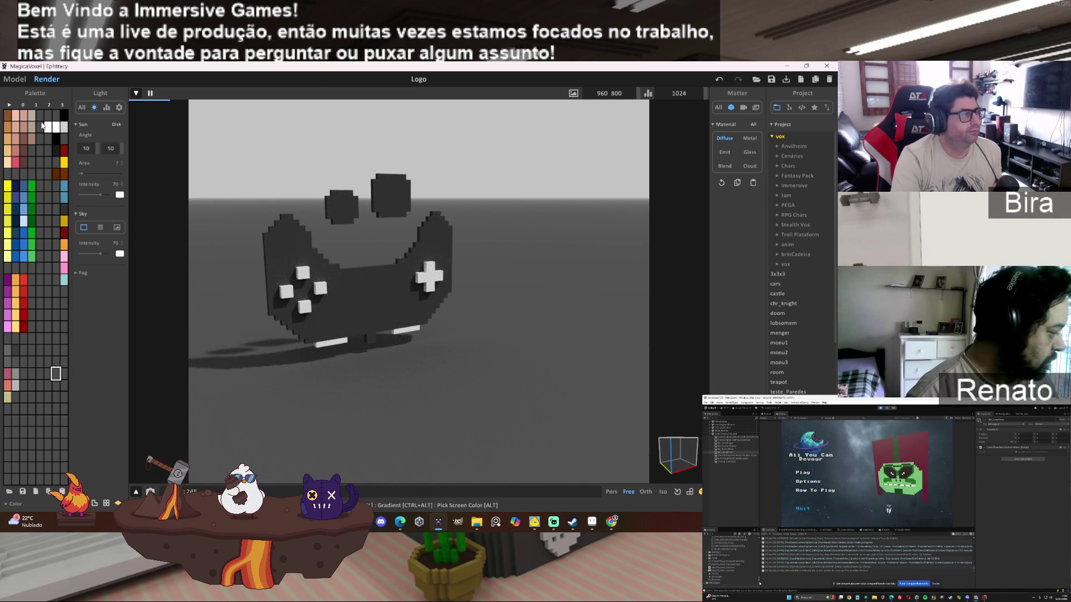
pyautogui.click(15, 79)
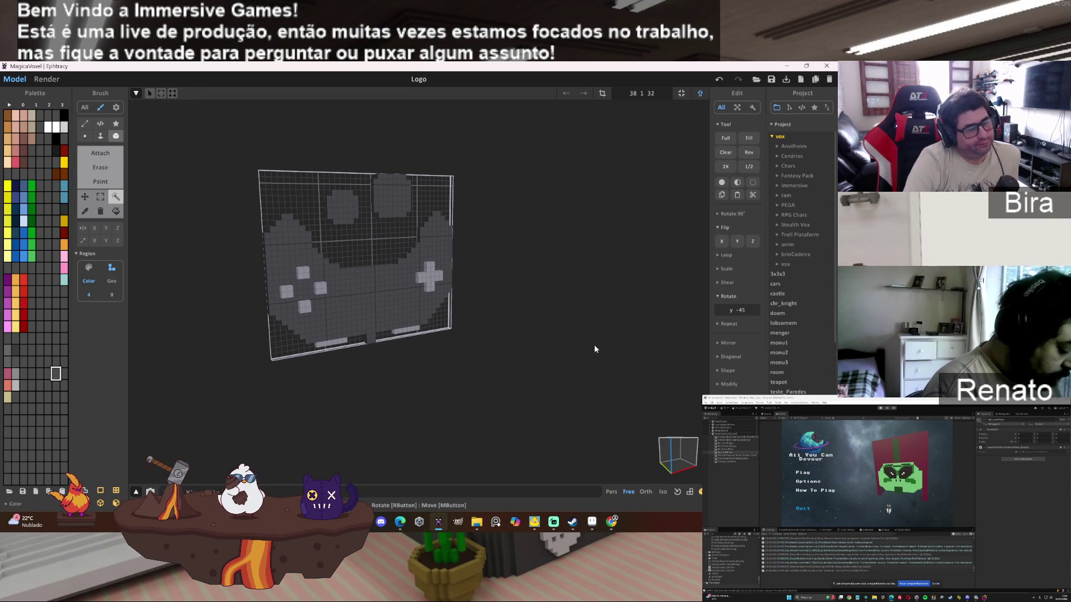
pyautogui.click(593, 524)
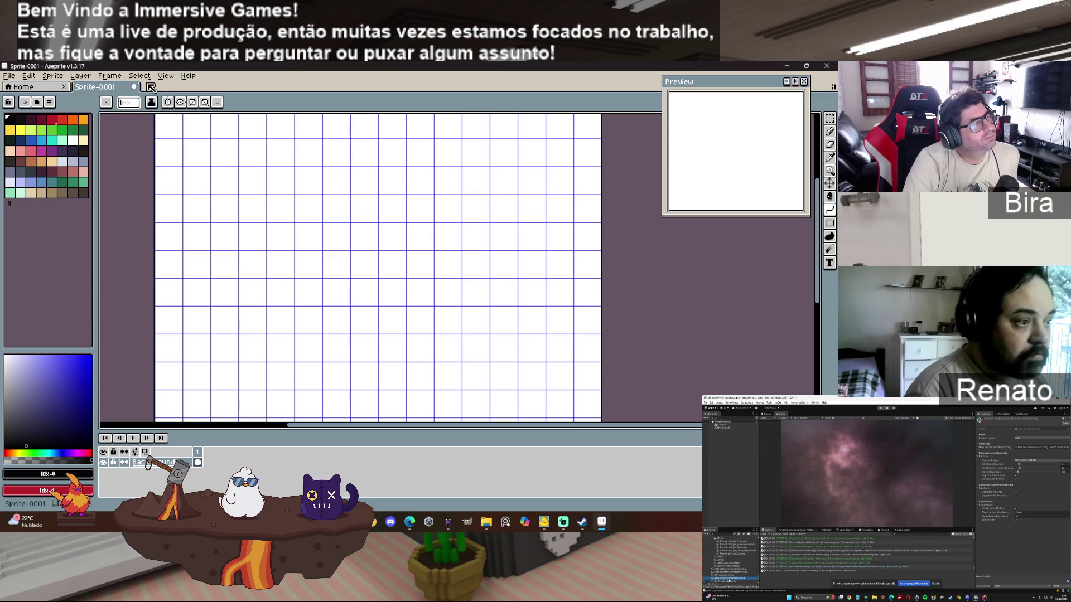
# Step: Close Sprite-0001 without saving and open WoodFloor_003.aseprite from Recent files
pyautogui.click(134, 87)
pyautogui.click(426, 315)
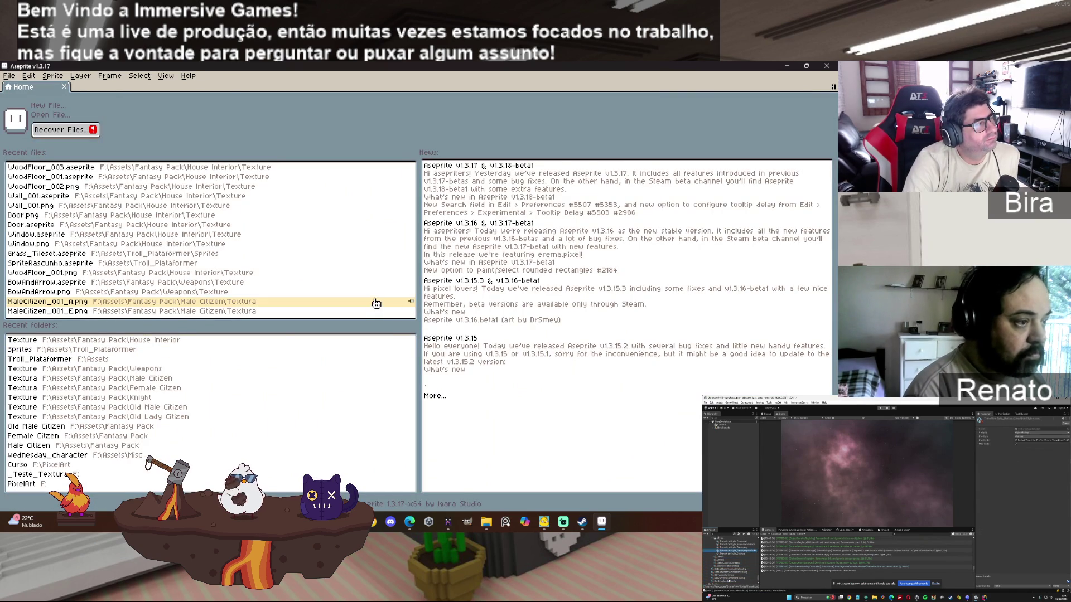
pyautogui.click(91, 170)
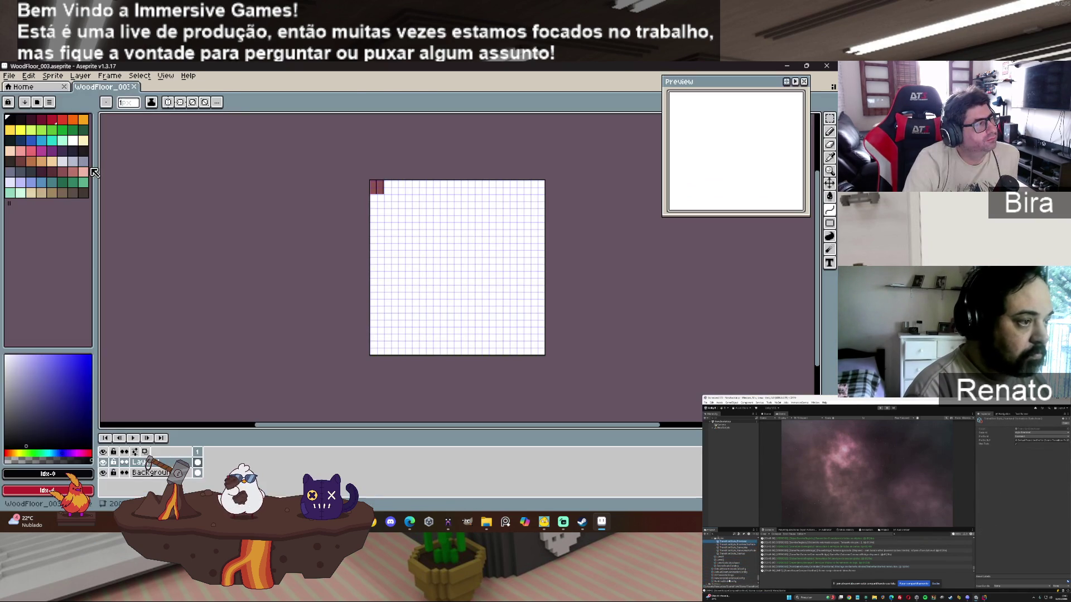
pyautogui.scroll(3, 446, 145)
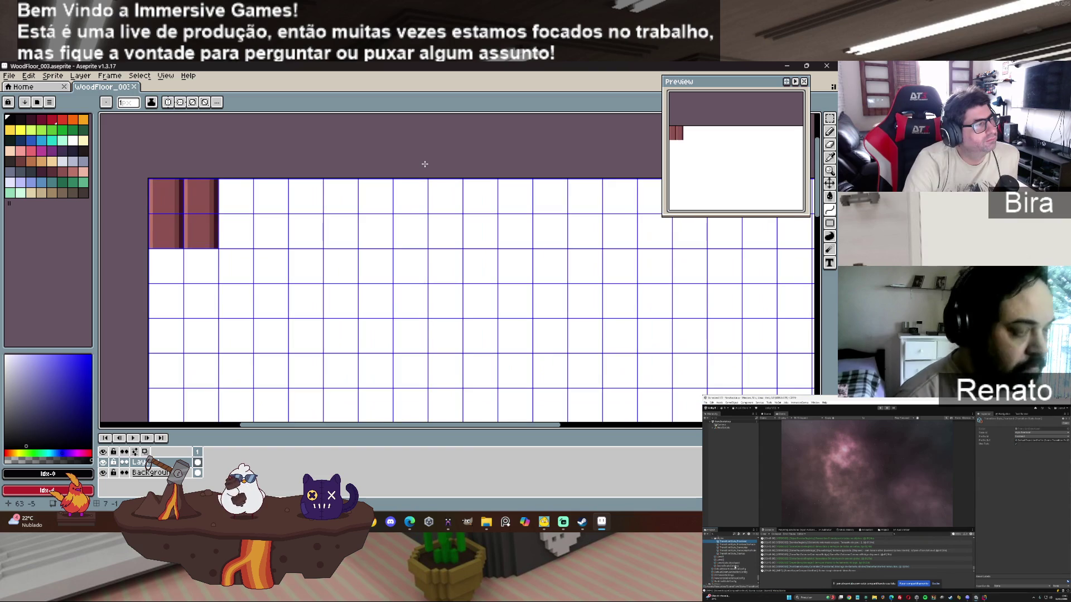
pyautogui.scroll(-2, 424, 164)
pyautogui.scroll(1, 424, 164)
pyautogui.scroll(1, 425, 164)
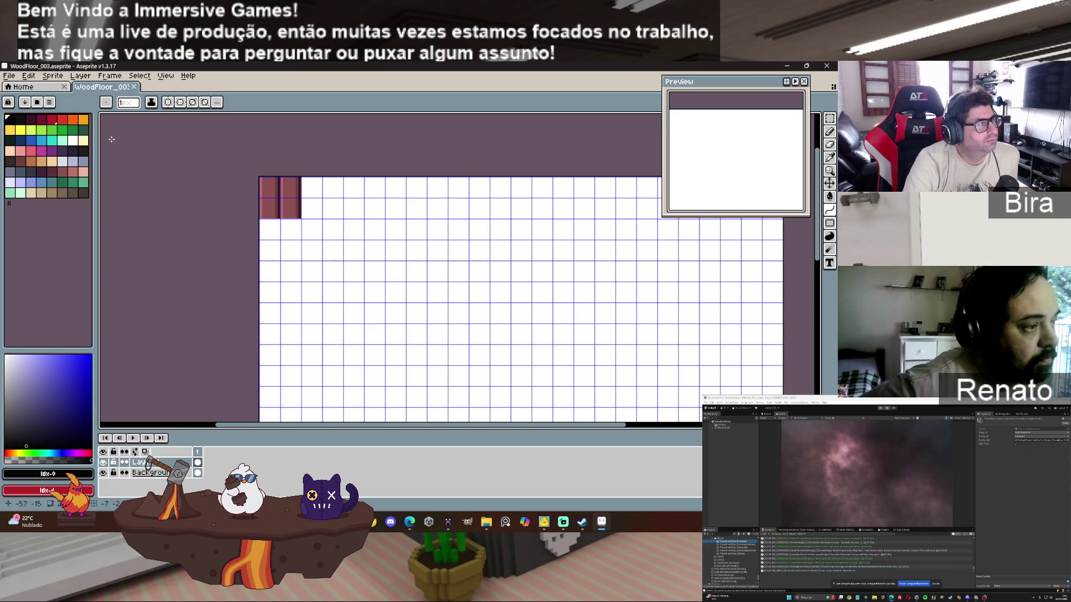
# Step: Marquee-select the left plank column and move a copy further down the canvas
pyautogui.click(829, 118)
pyautogui.moveTo(260, 177)
pyautogui.mouseDown()
pyautogui.moveTo(370, 268)
pyautogui.moveTo(310, 239)
pyautogui.moveTo(330, 229)
pyautogui.moveTo(281, 229)
pyautogui.moveTo(276, 203)
pyautogui.moveTo(277, 261)
pyautogui.moveTo(278, 243)
pyautogui.mouseUp()
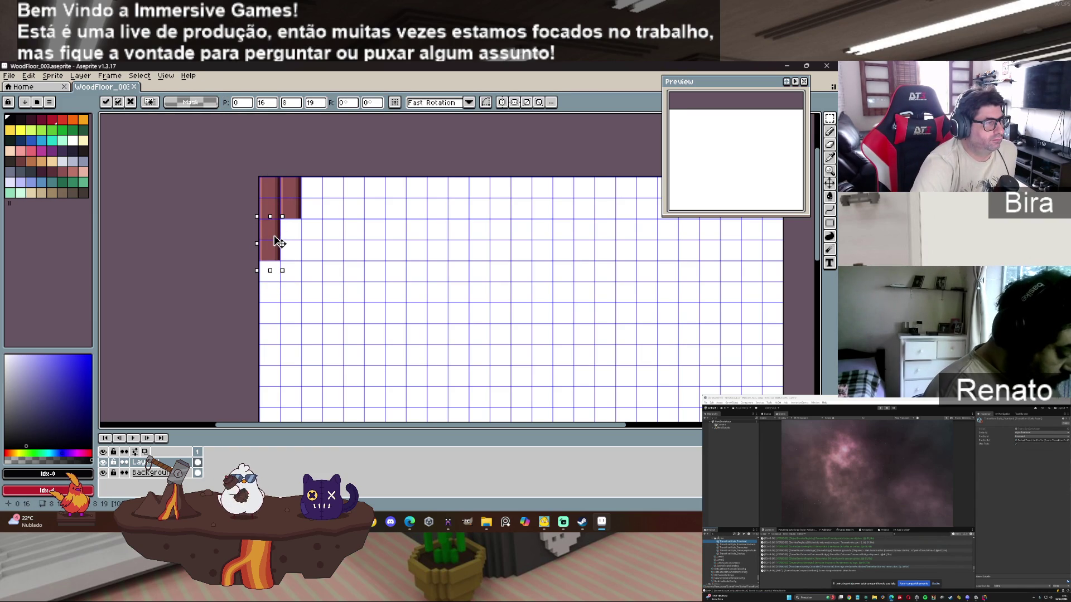
pyautogui.click(224, 267)
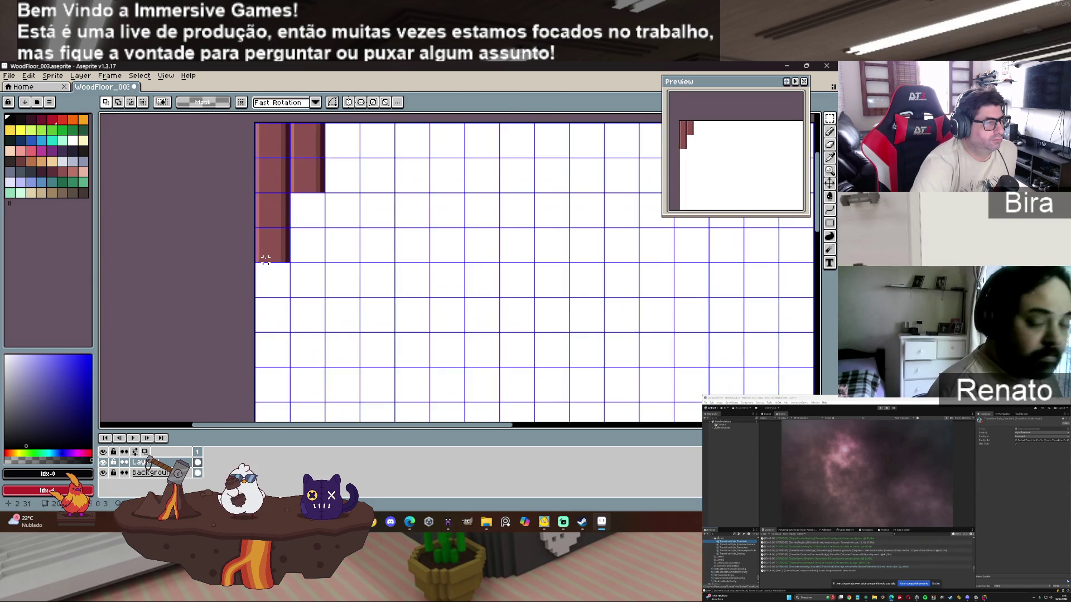
pyautogui.scroll(2, 217, 211)
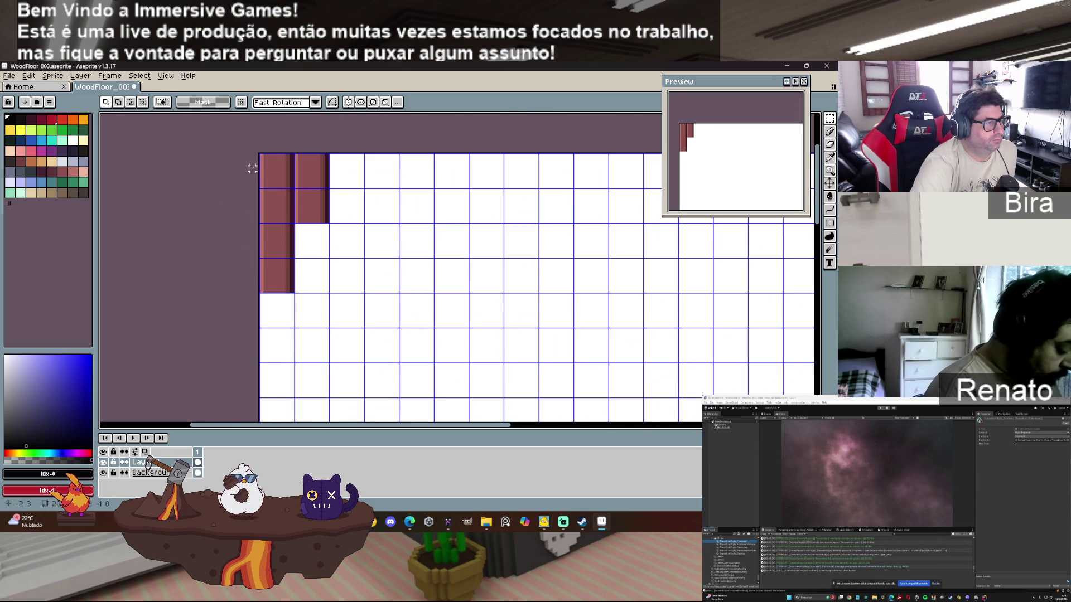
pyautogui.moveTo(261, 155); pyautogui.dragTo(295, 294)
pyautogui.click(297, 221)
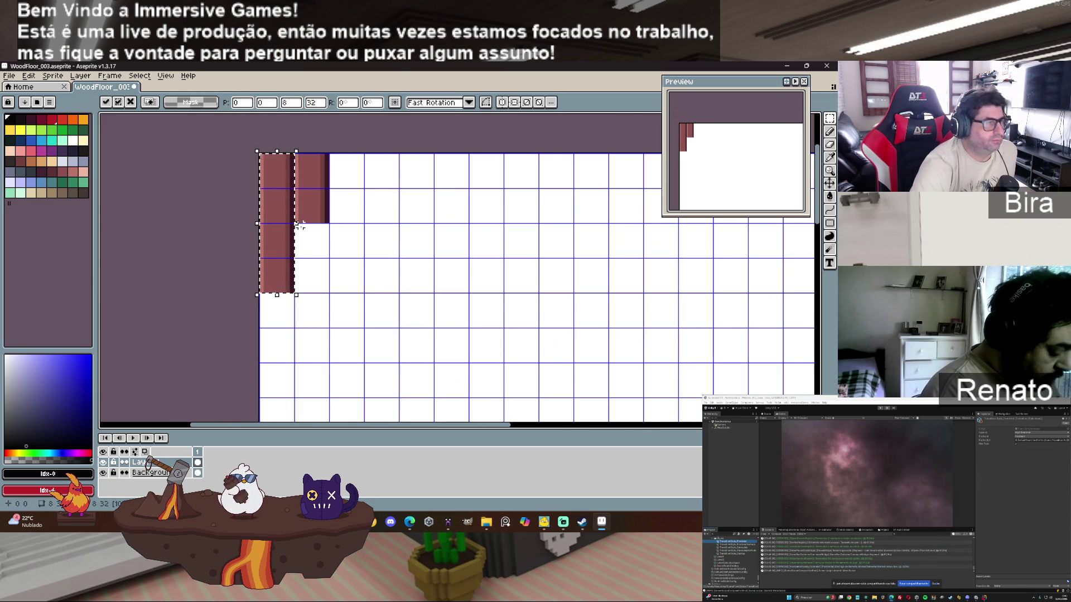
pyautogui.moveTo(282, 215); pyautogui.dragTo(285, 357)
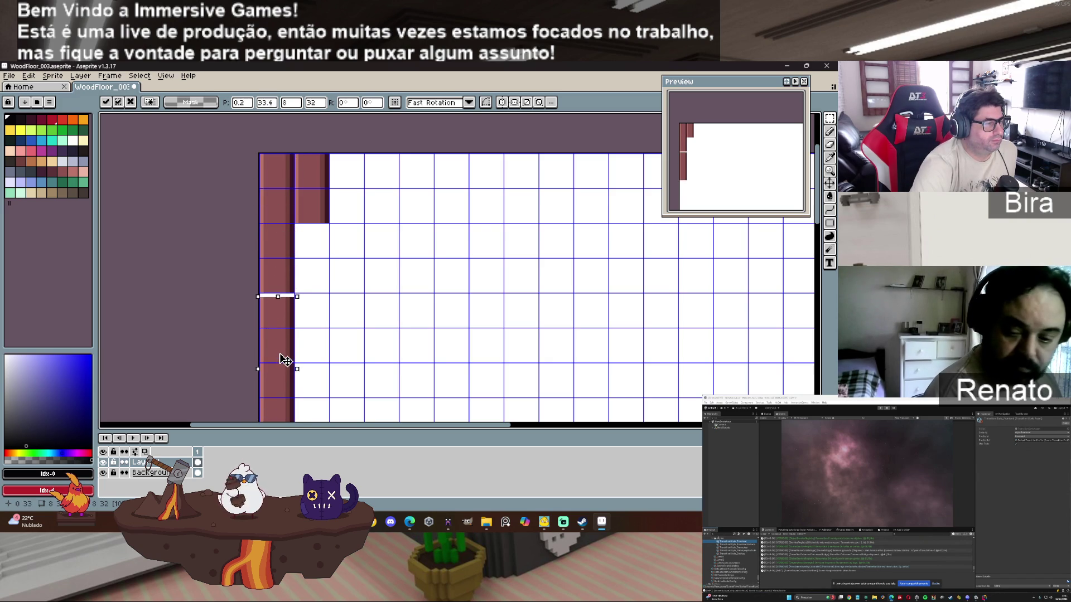
pyautogui.press('Return')
# Step: Select the whole left brown plank column
pyautogui.scroll(-2, 319, 261)
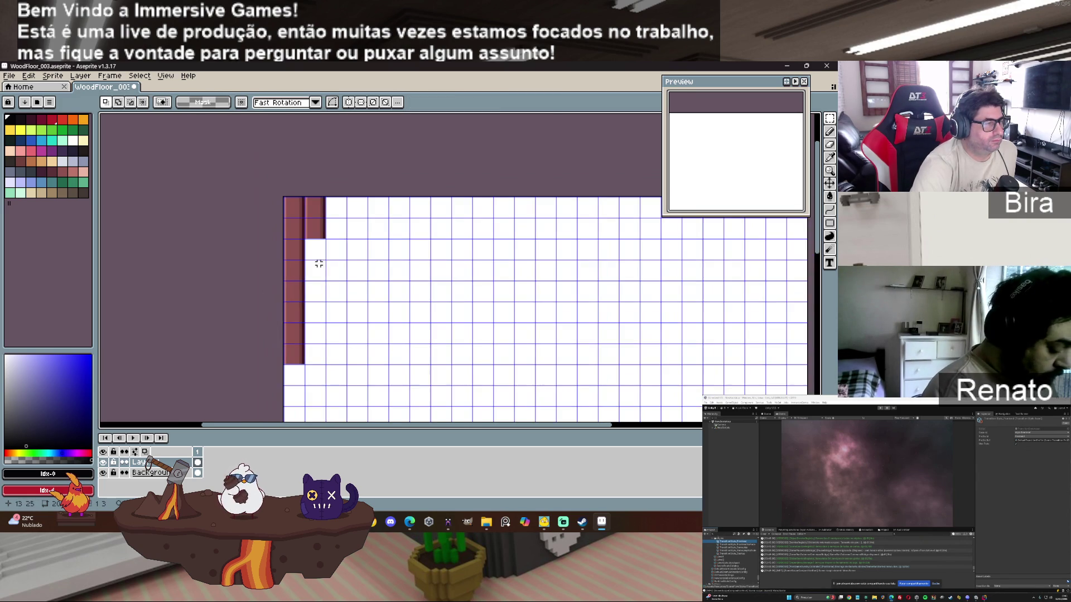
pyautogui.scroll(-5, 489, 268)
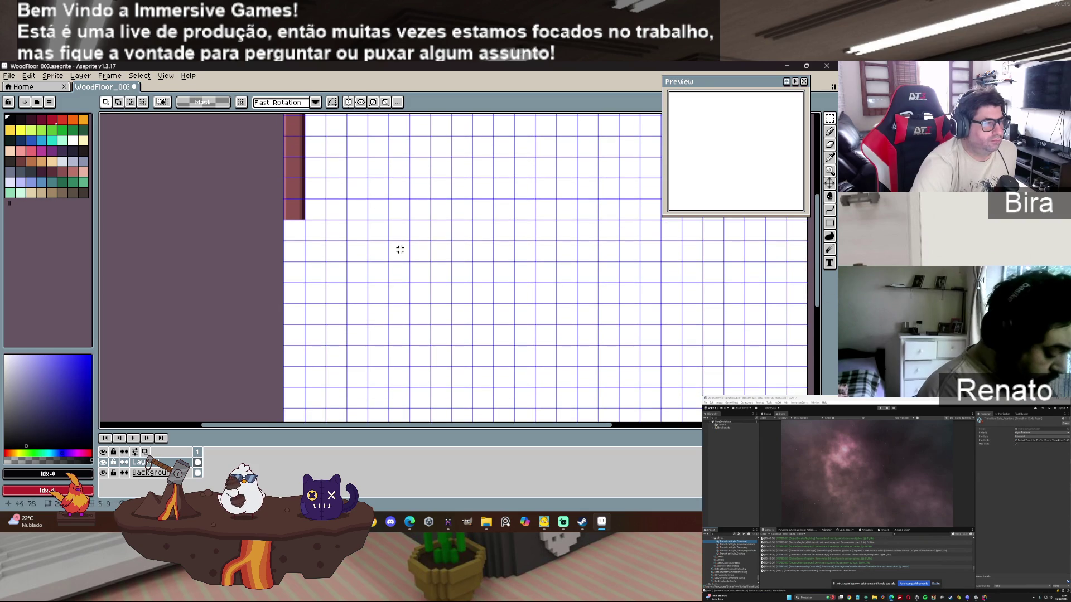
pyautogui.scroll(-2, 696, 251)
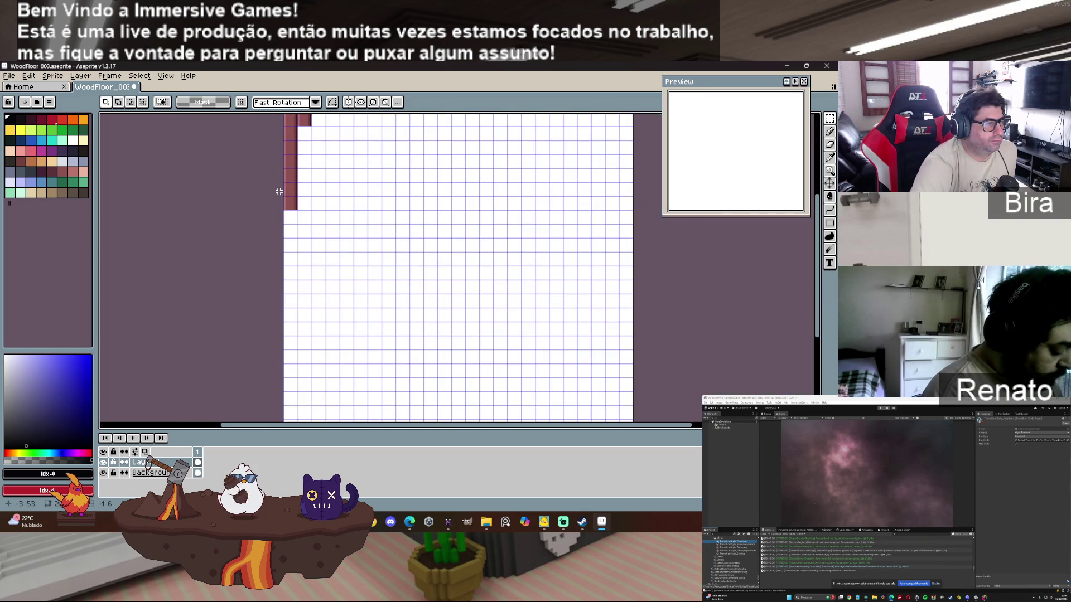
pyautogui.scroll(3, 457, 268)
pyautogui.scroll(2, 268, 190)
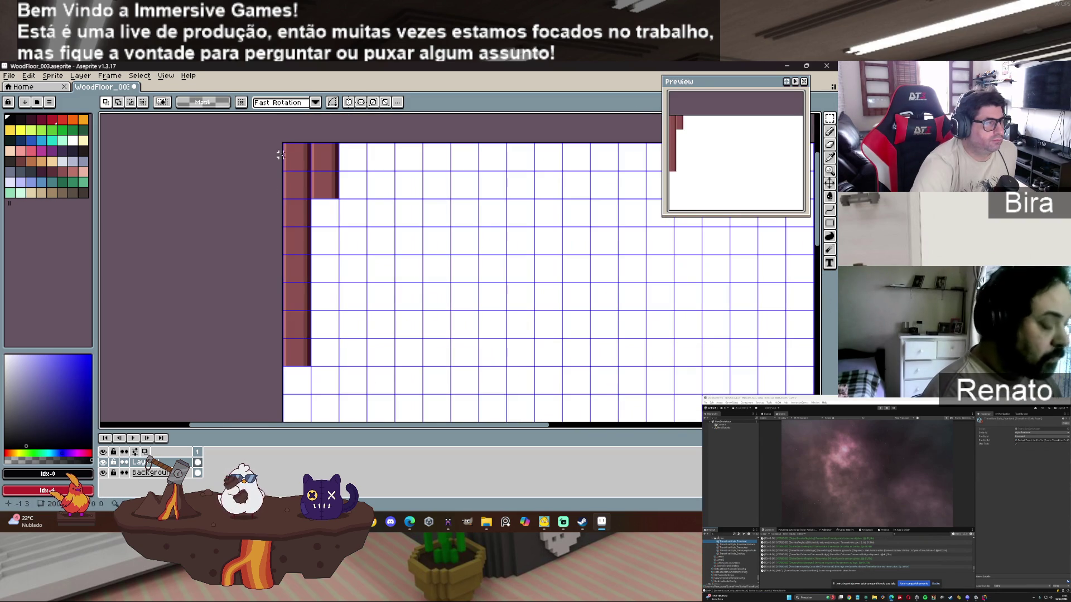
pyautogui.moveTo(284, 144)
pyautogui.mouseDown()
pyautogui.moveTo(302, 192)
pyautogui.moveTo(311, 367)
pyautogui.mouseUp()
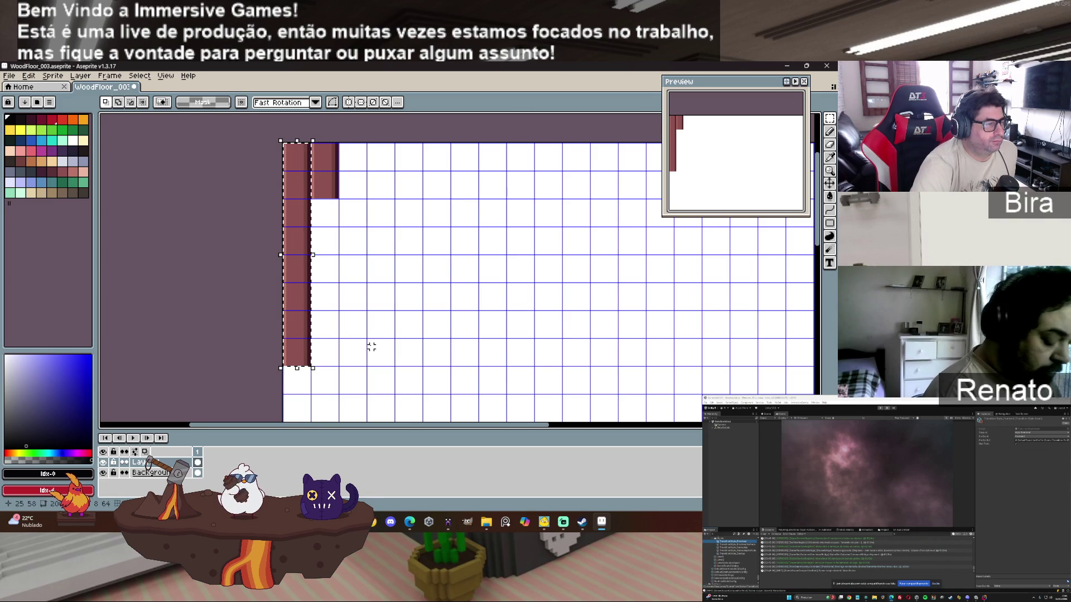
# Step: Drag the plank strip down so the left column spans the full canvas height
pyautogui.moveTo(296, 232)
pyautogui.mouseDown()
pyautogui.moveTo(293, 422)
pyautogui.moveTo(299, 395)
pyautogui.mouseUp()
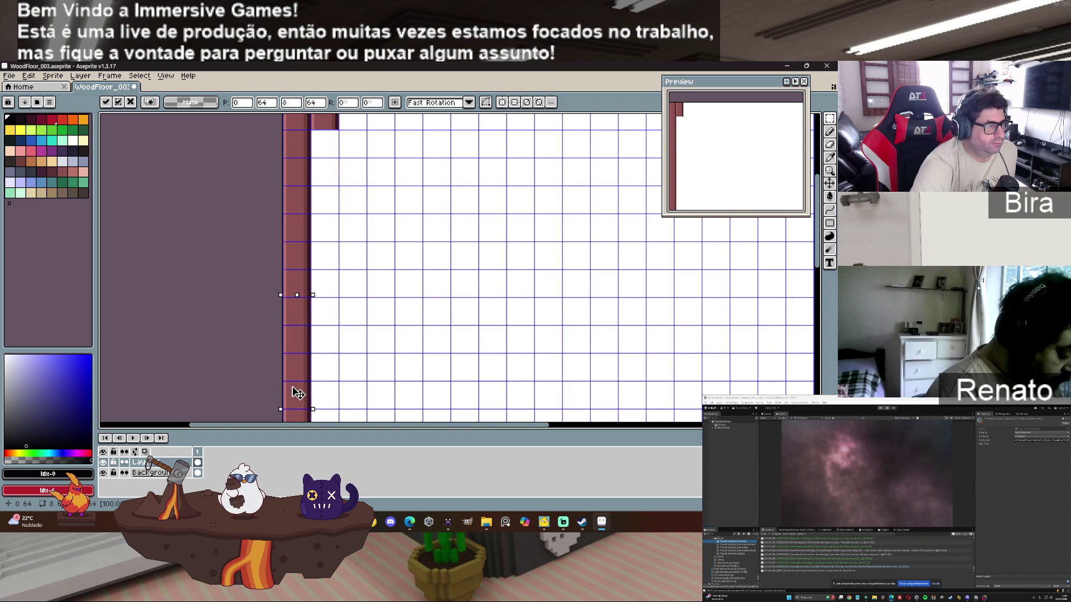
pyautogui.click(238, 351)
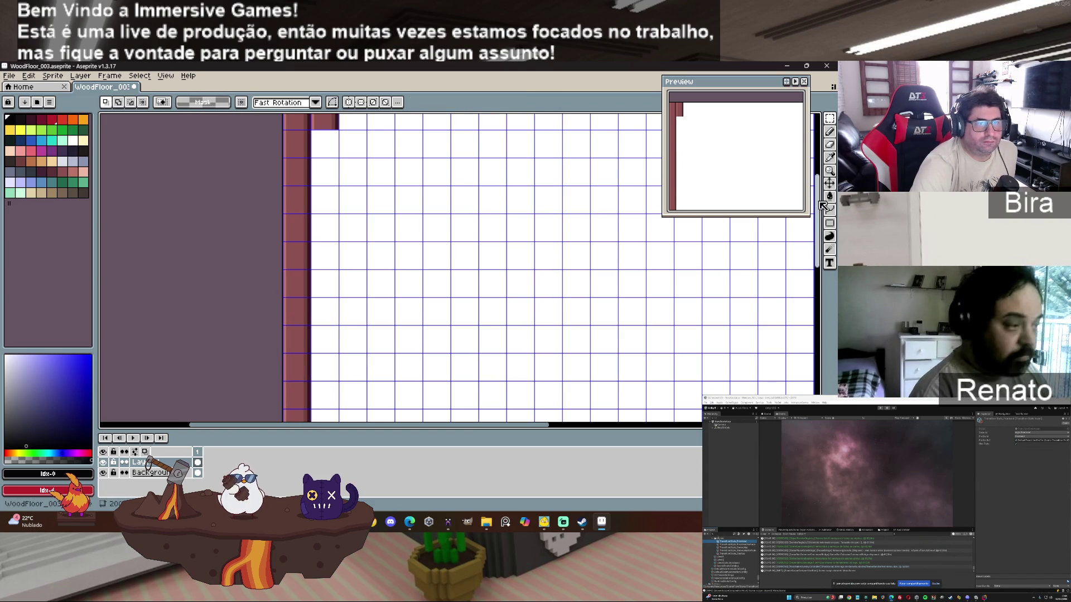
pyautogui.scroll(-5, 806, 305)
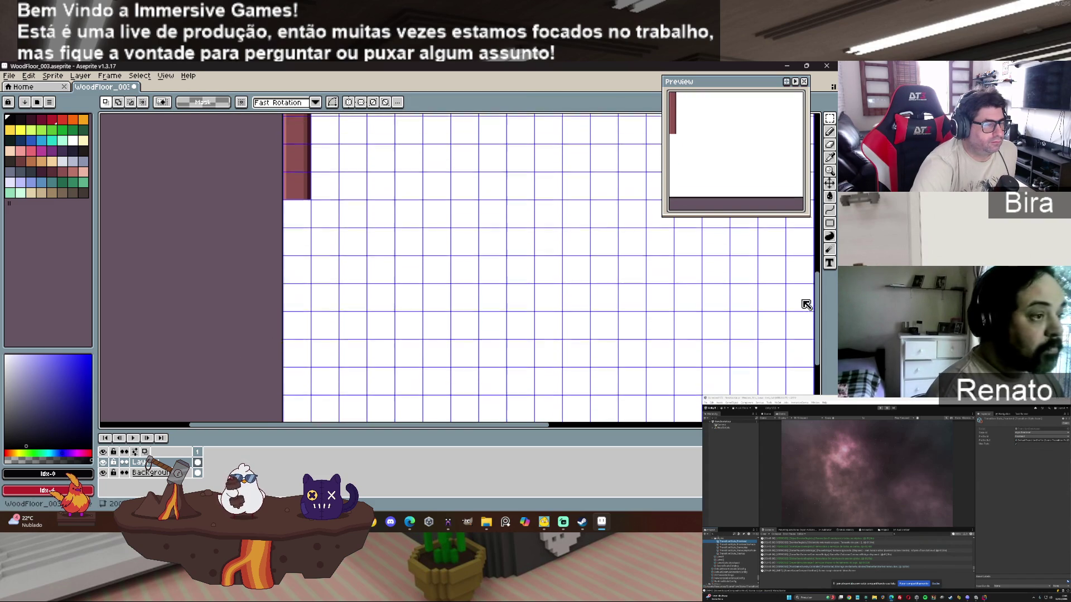
pyautogui.scroll(2, 806, 305)
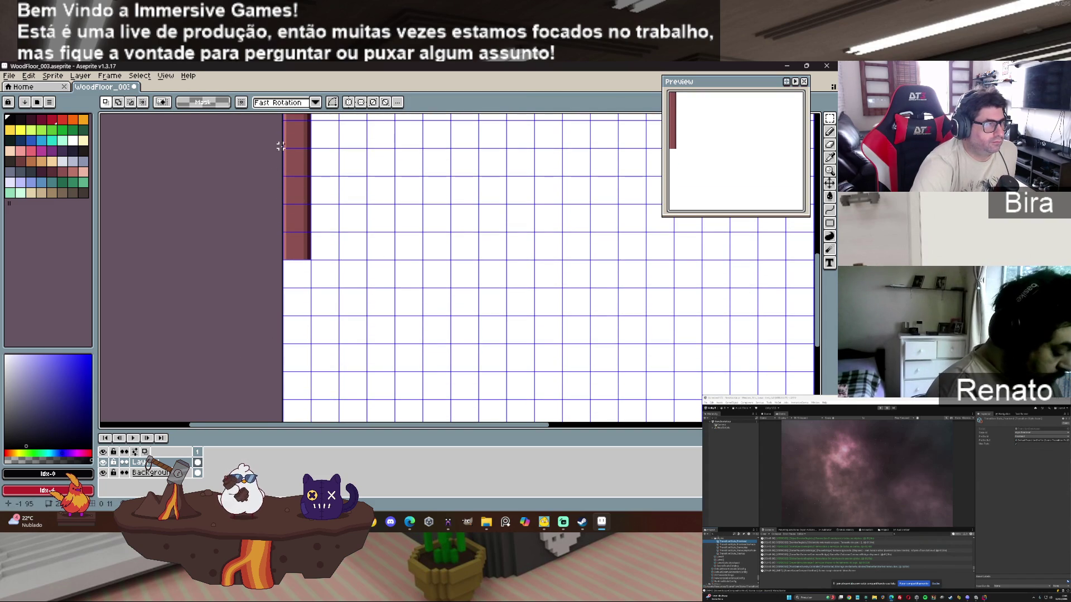
pyautogui.scroll(-1, 290, 178)
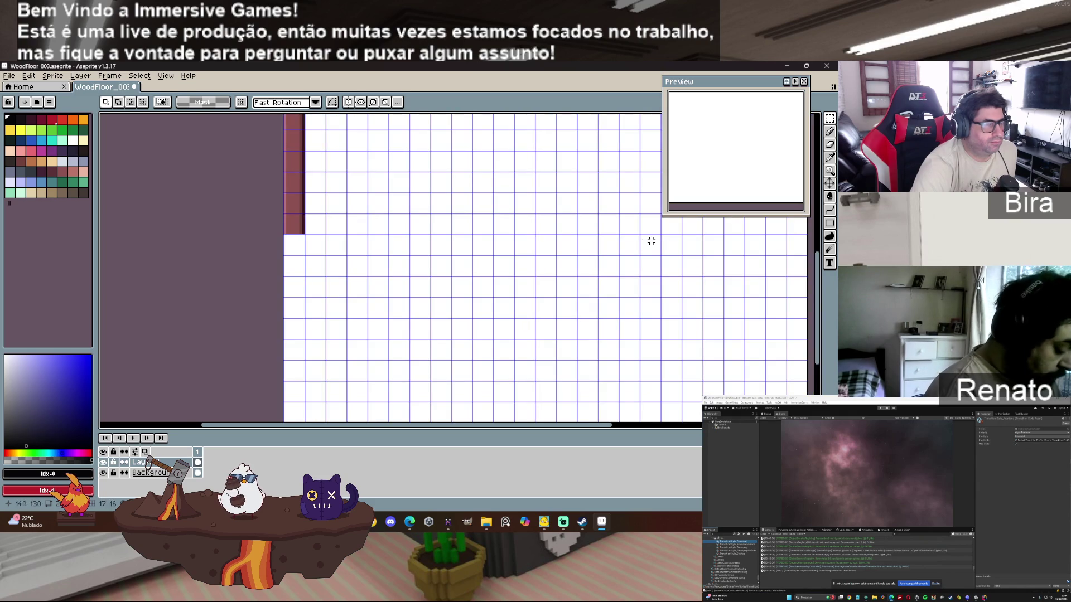
pyautogui.moveTo(819, 346); pyautogui.dragTo(818, 322)
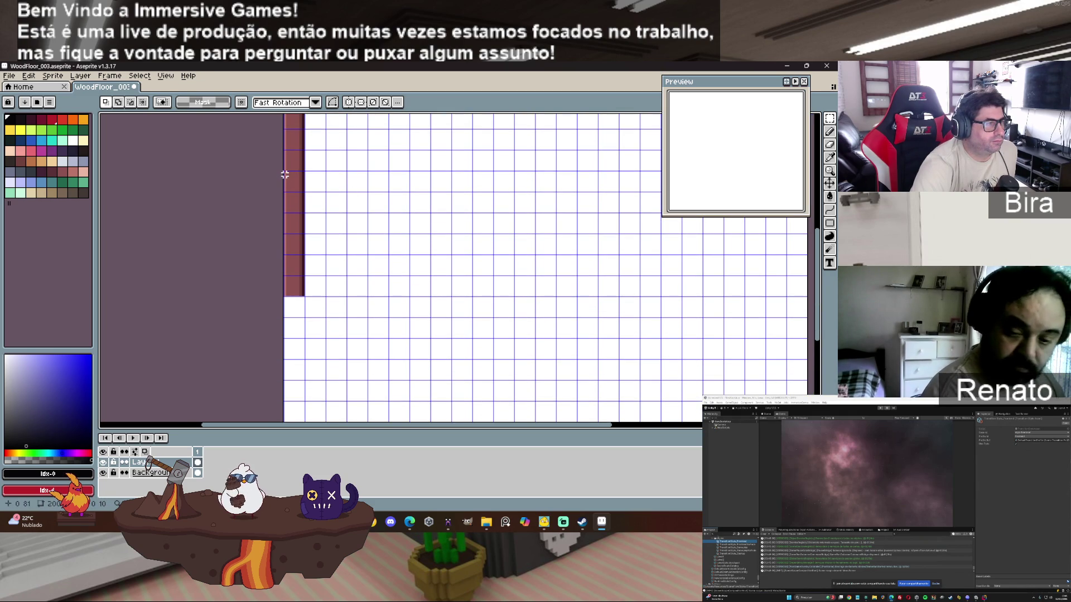
pyautogui.moveTo(308, 235); pyautogui.dragTo(303, 296)
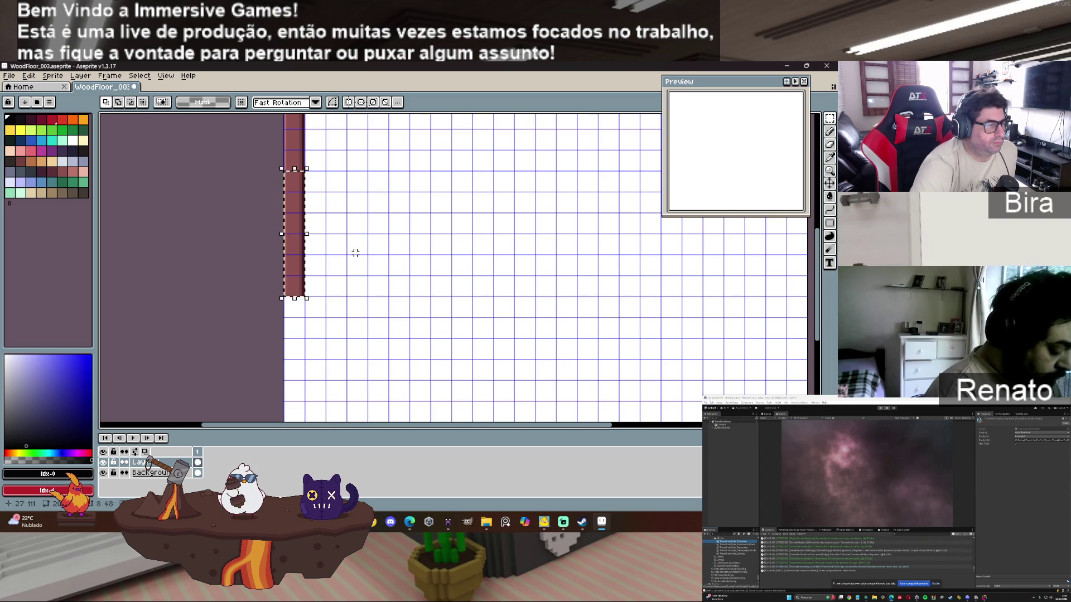
pyautogui.moveTo(296, 235)
pyautogui.mouseDown()
pyautogui.moveTo(296, 417)
pyautogui.moveTo(297, 352)
pyautogui.mouseUp()
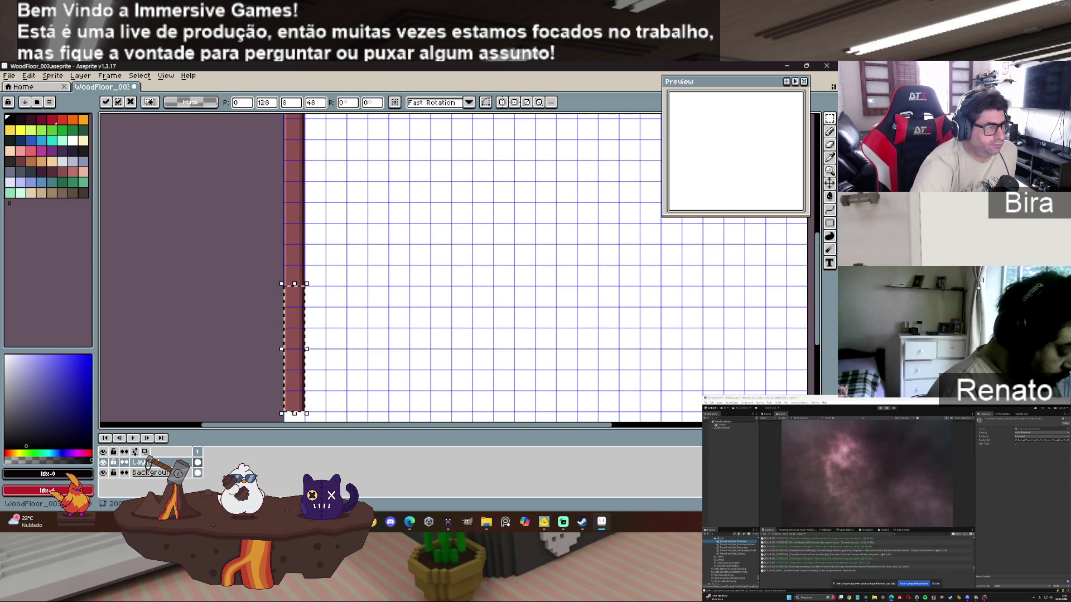
pyautogui.scroll(-5, 819, 300)
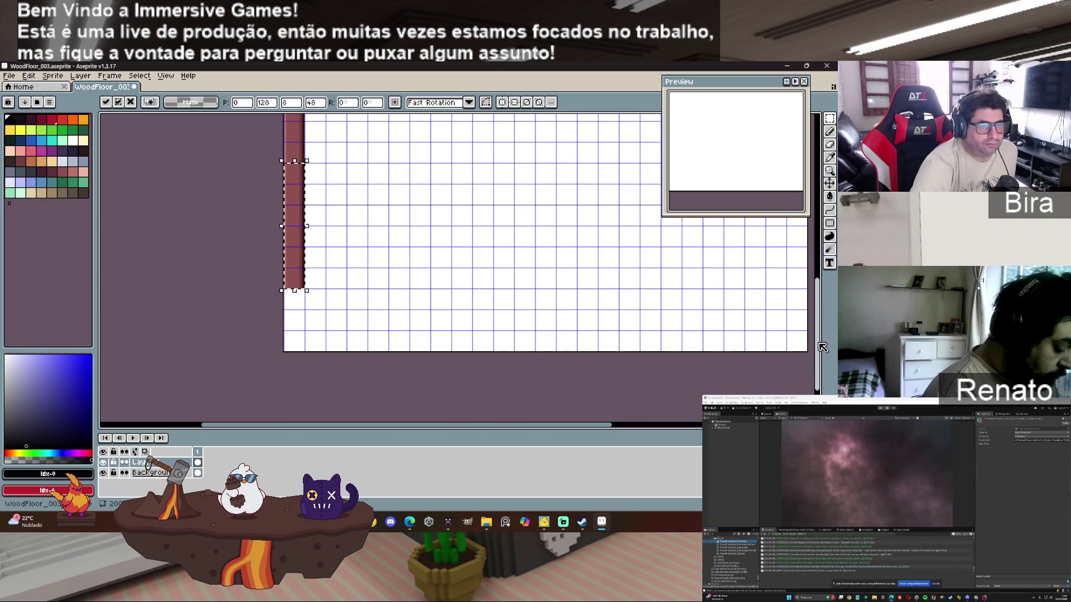
pyautogui.click(256, 297)
pyautogui.scroll(1, 254, 297)
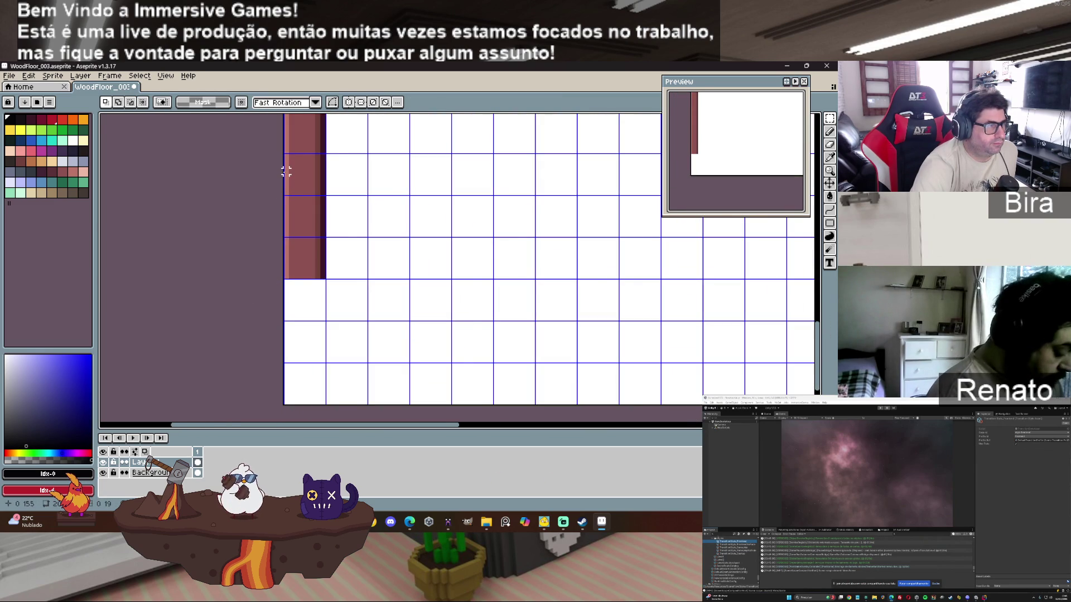
# Step: Move part of the strip down to start a short plank in the second column
pyautogui.moveTo(289, 144); pyautogui.dragTo(328, 279)
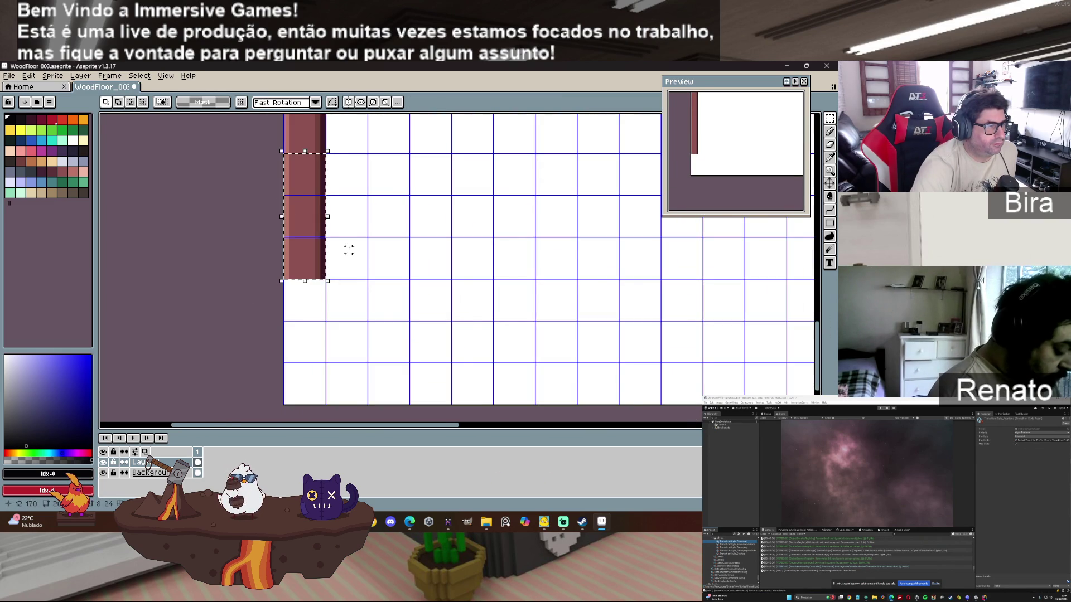
pyautogui.moveTo(319, 215)
pyautogui.mouseDown()
pyautogui.moveTo(323, 342)
pyautogui.moveTo(344, 323)
pyautogui.moveTo(343, 336)
pyautogui.moveTo(318, 337)
pyautogui.mouseUp()
pyautogui.click(328, 292)
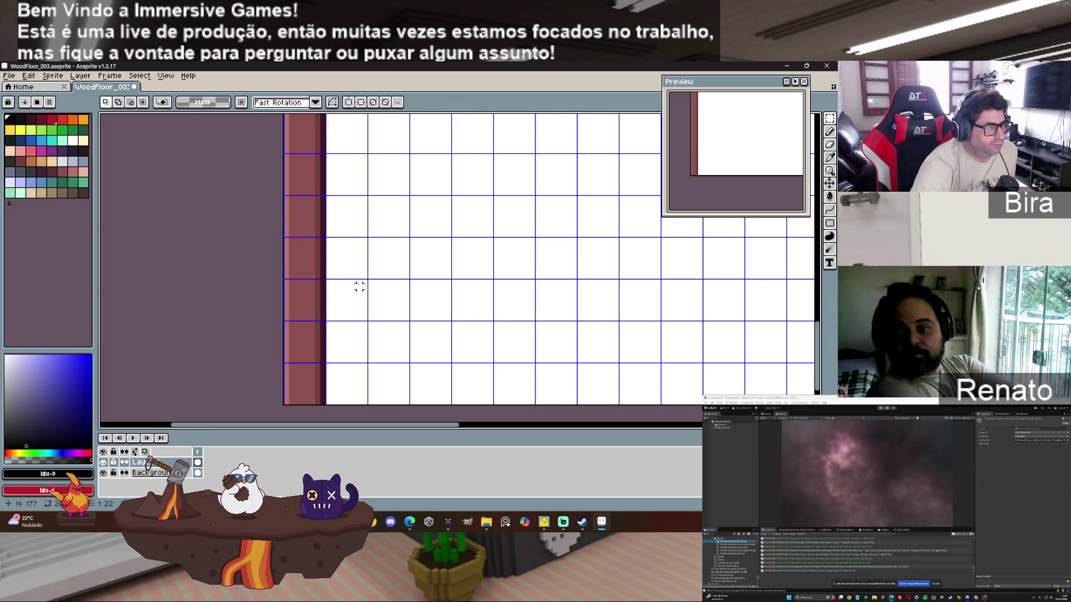
pyautogui.scroll(-2, 421, 270)
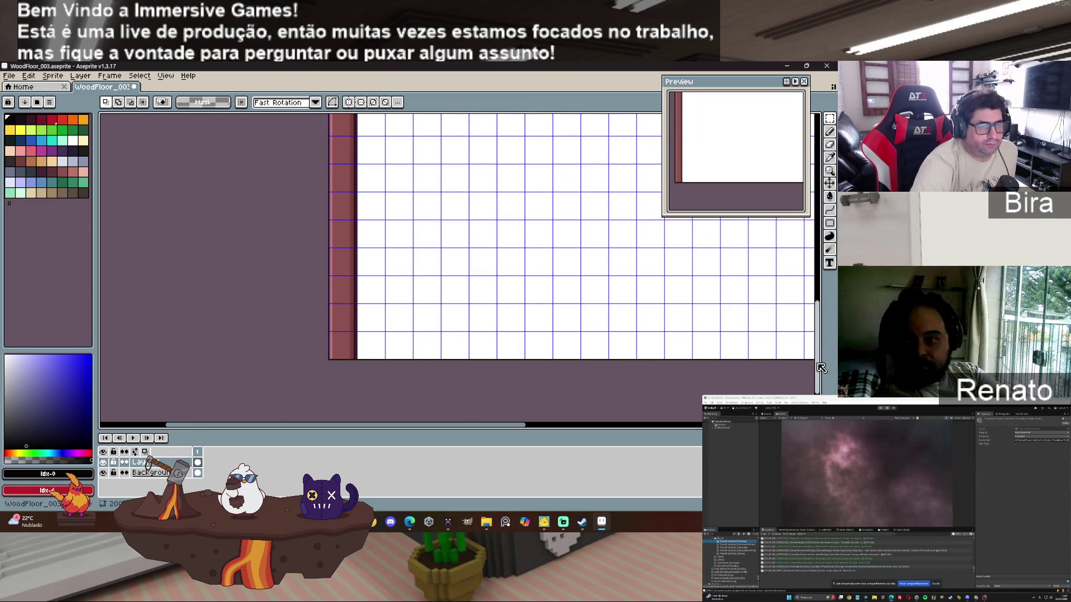
pyautogui.scroll(-1, 526, 349)
# Step: Sample the dark seam colour #3b1725 from the planks
pyautogui.moveTo(819, 376); pyautogui.dragTo(818, 318)
pyautogui.scroll(2, 421, 243)
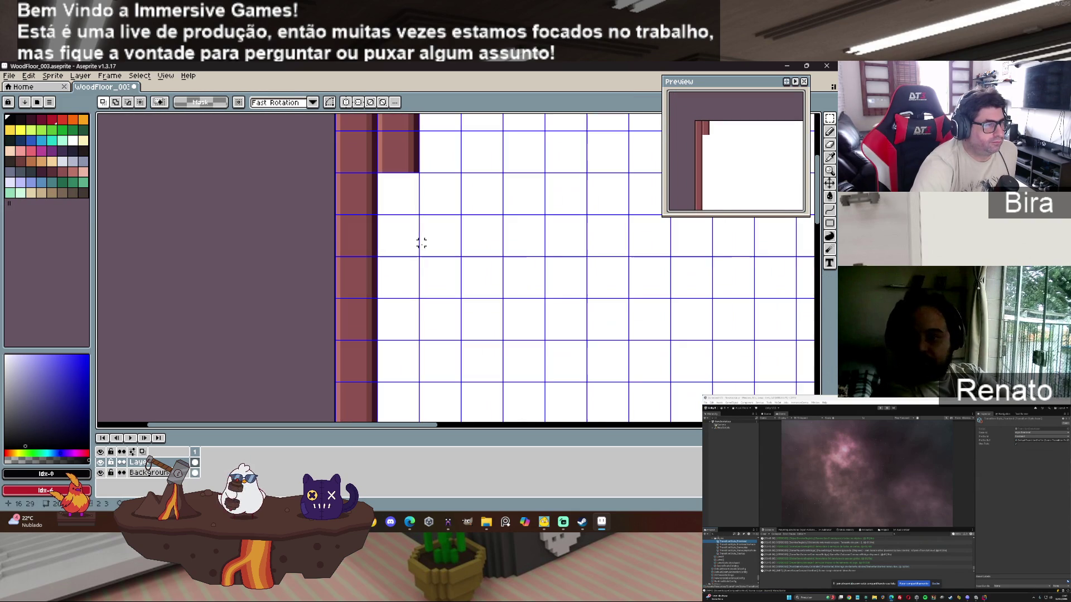
pyautogui.keyDown('alt'); pyautogui.click(374, 195); pyautogui.keyUp('alt')
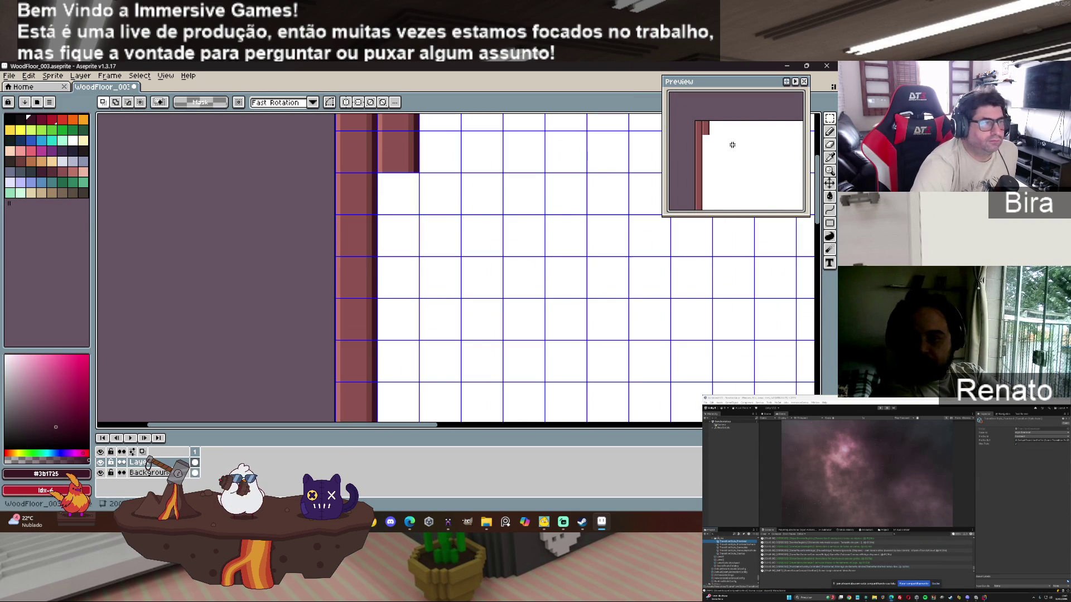
pyautogui.click(831, 131)
# Step: Draw dark #3b1725 horizontal seam lines across the first plank column at board joints
pyautogui.scroll(-1, 400, 258)
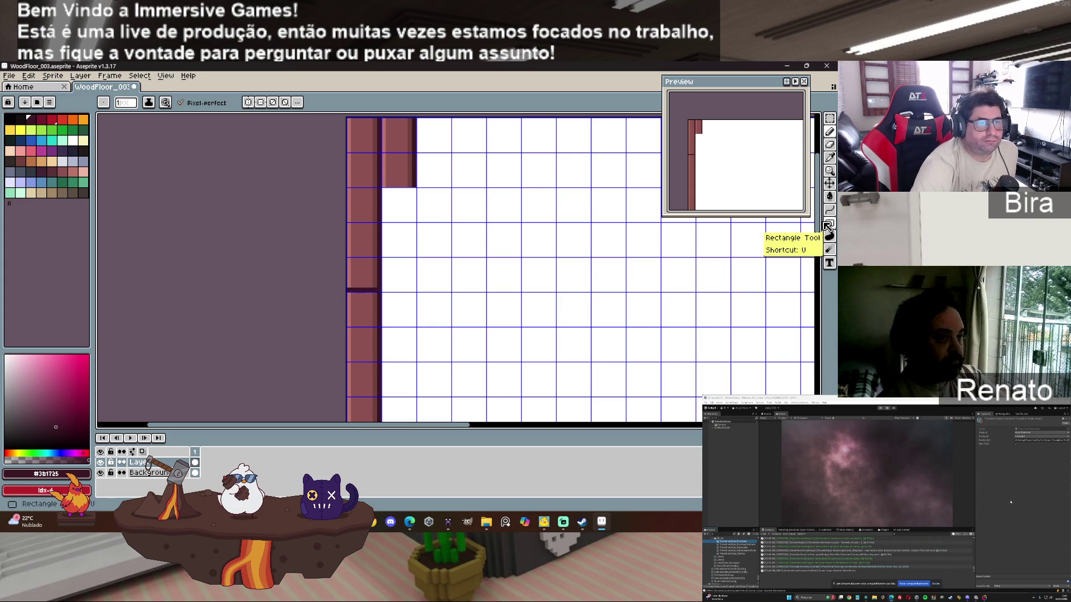
pyautogui.scroll(-5, 591, 228)
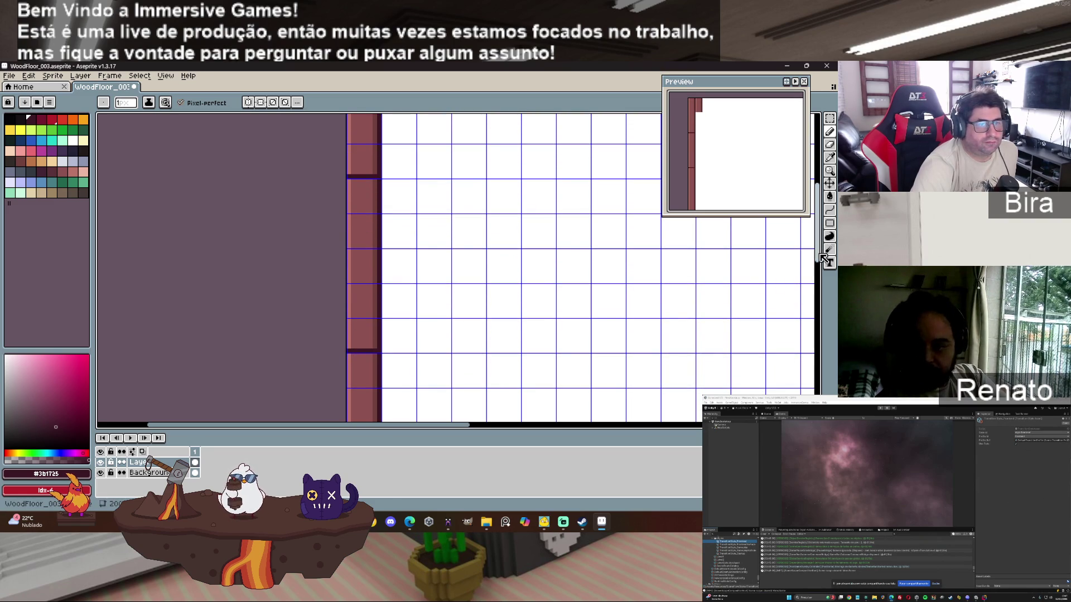
pyautogui.scroll(-1, 822, 258)
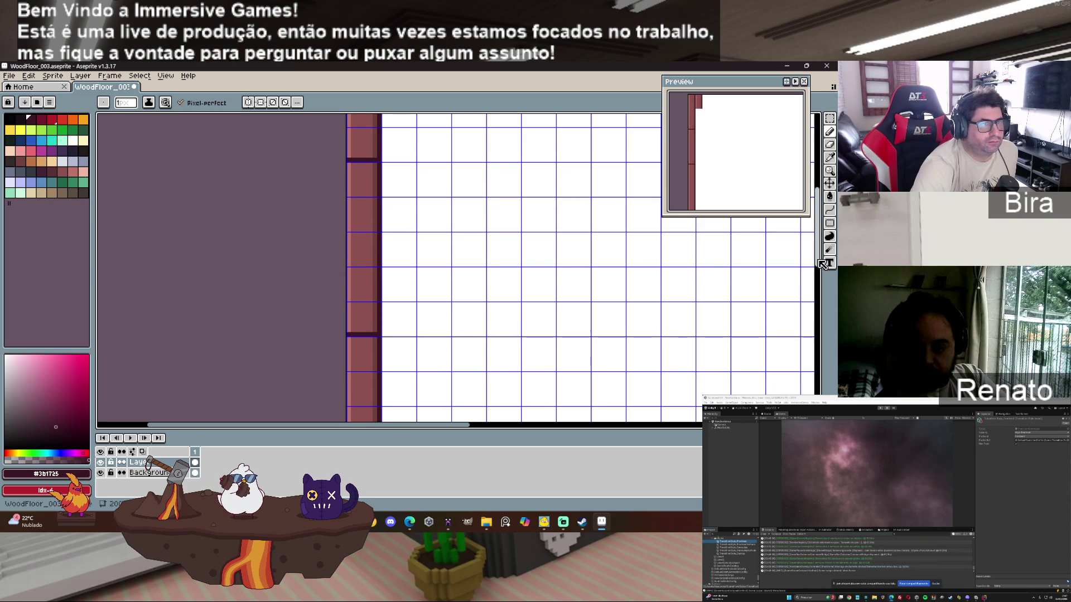
pyautogui.moveTo(822, 264); pyautogui.dragTo(827, 312)
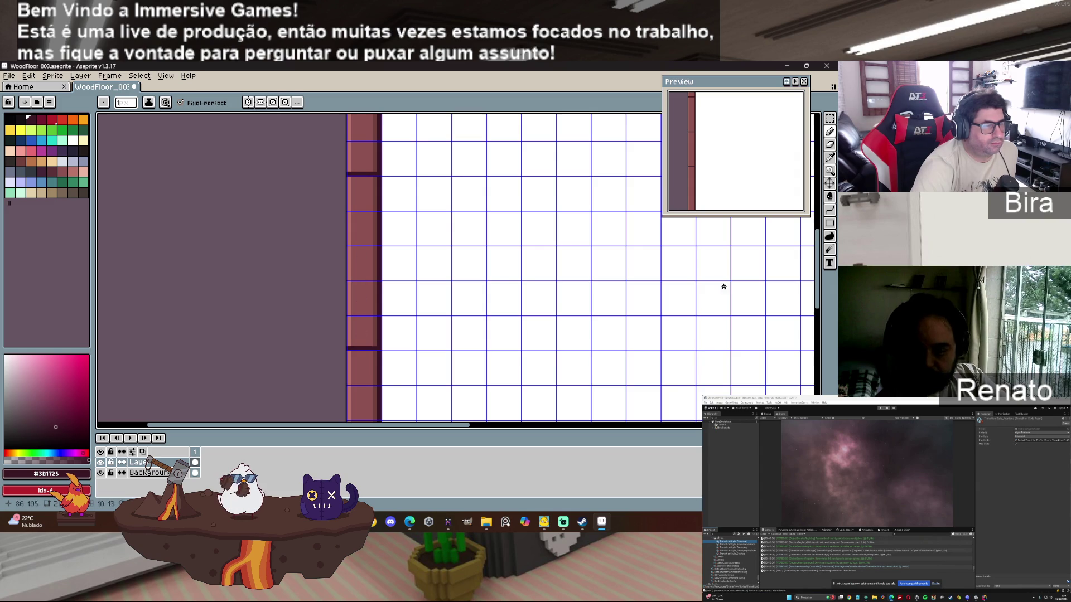
pyautogui.moveTo(817, 273); pyautogui.dragTo(814, 348)
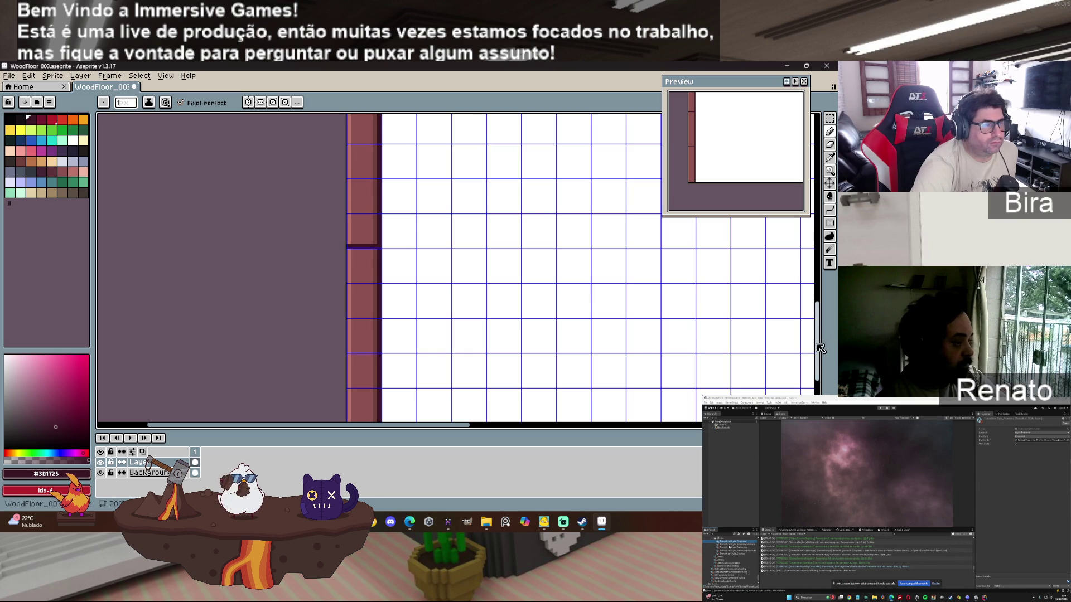
pyautogui.moveTo(821, 347)
pyautogui.mouseDown()
pyautogui.moveTo(824, 331)
pyautogui.moveTo(789, 362)
pyautogui.mouseUp()
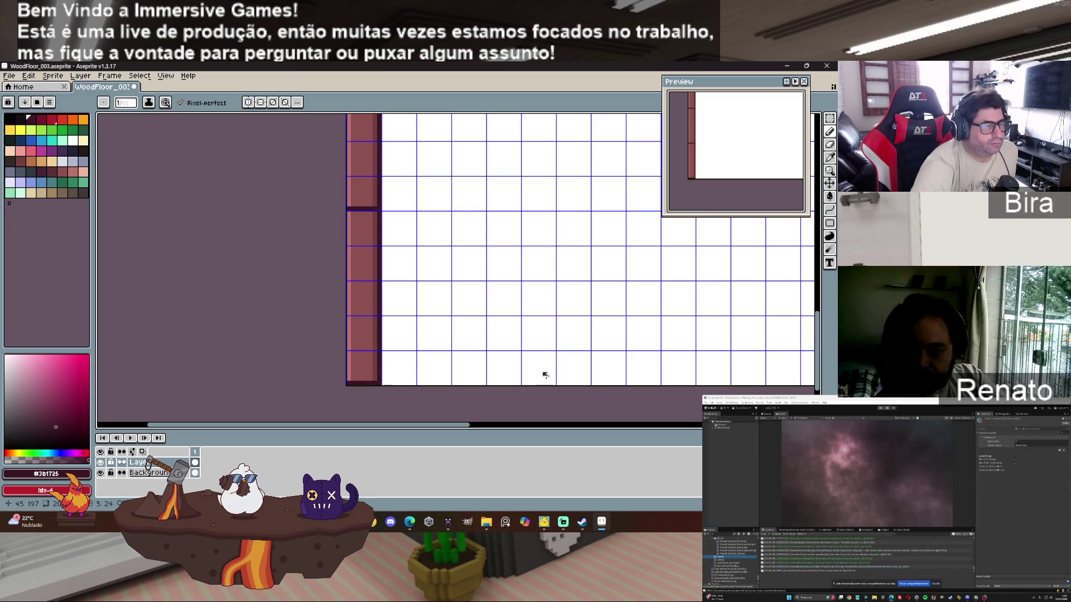
pyautogui.moveTo(821, 360)
pyautogui.mouseDown()
pyautogui.moveTo(792, 296)
pyautogui.moveTo(705, 197)
pyautogui.mouseUp()
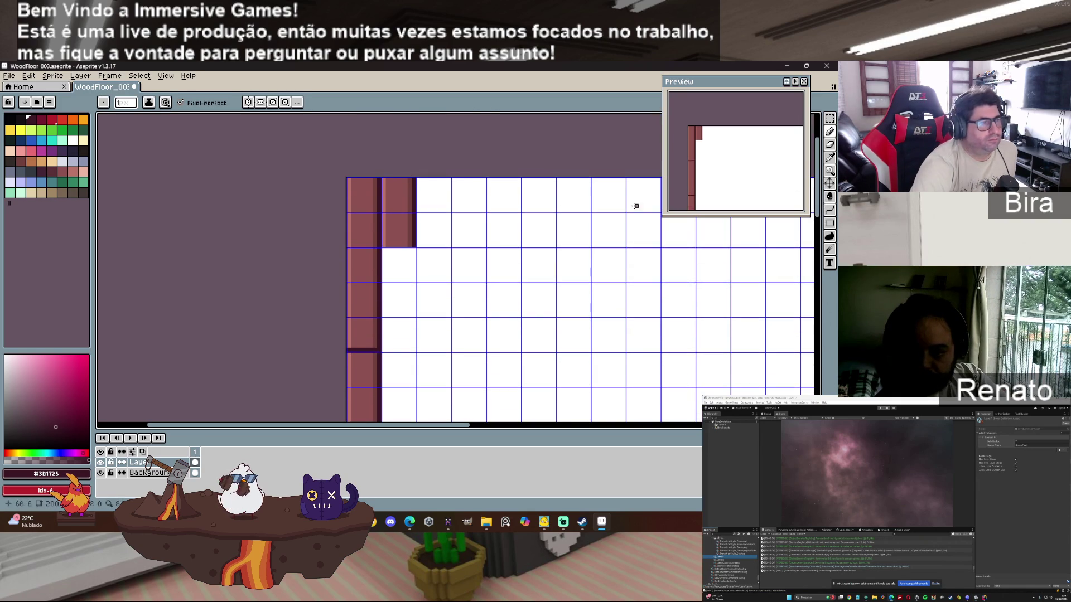
# Step: Copy the plank column beside itself and shift the copy up 10 pixels
pyautogui.click(829, 118)
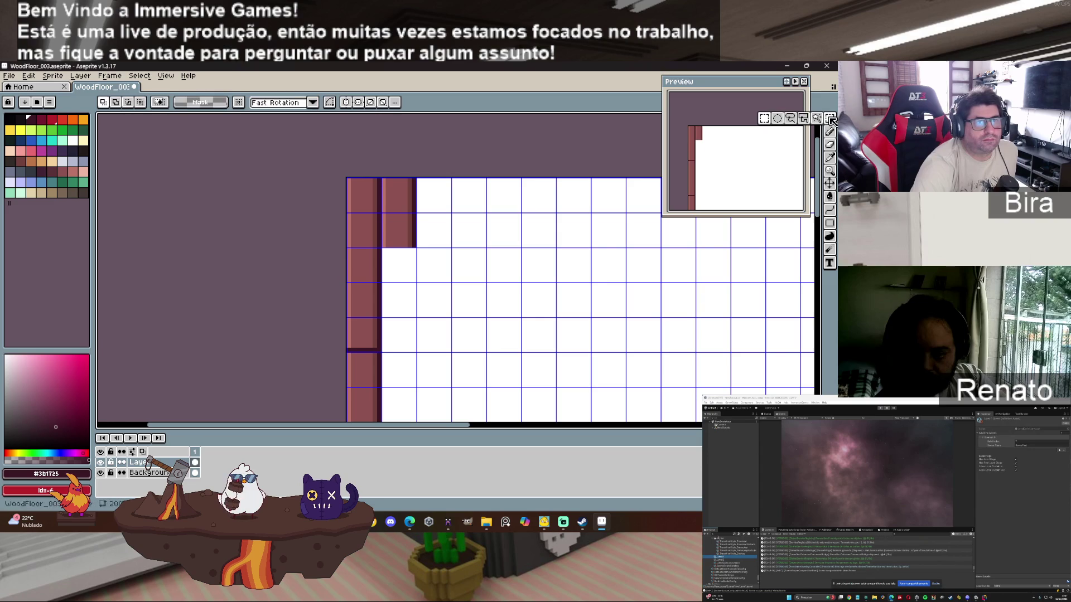
pyautogui.moveTo(348, 180)
pyautogui.mouseDown()
pyautogui.moveTo(370, 419)
pyautogui.moveTo(370, 326)
pyautogui.moveTo(382, 330)
pyautogui.mouseUp()
pyautogui.click(375, 234)
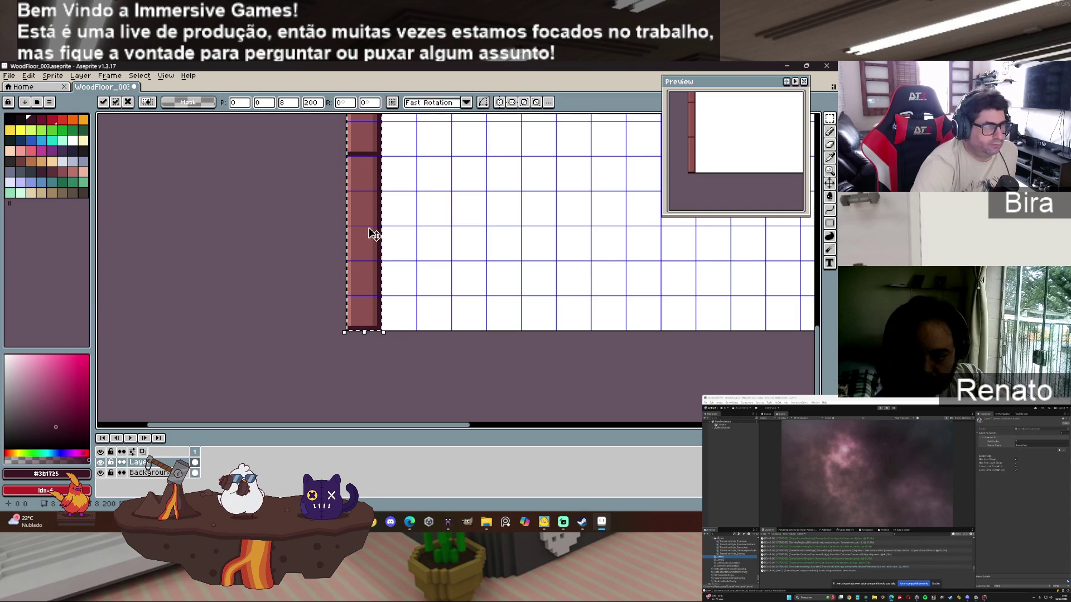
pyautogui.moveTo(365, 232); pyautogui.dragTo(407, 235)
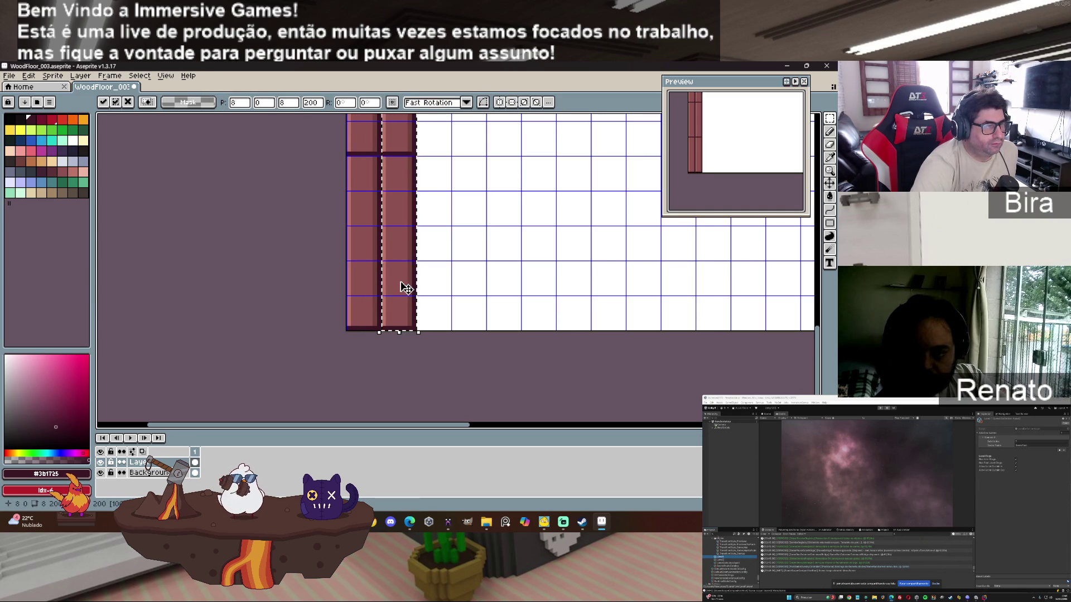
pyautogui.moveTo(406, 288); pyautogui.dragTo(406, 243)
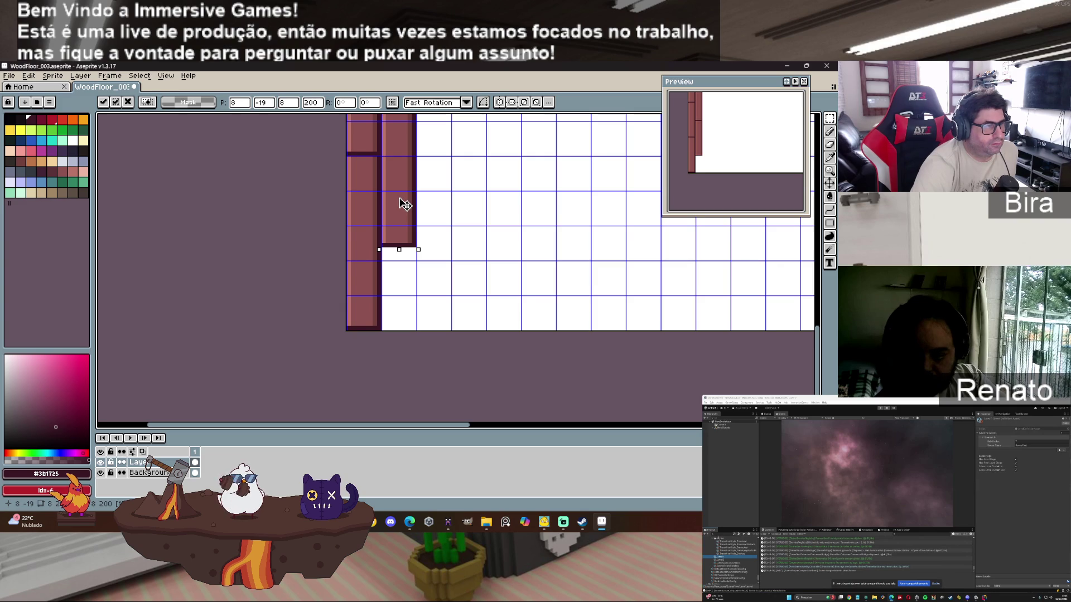
pyautogui.scroll(1, 404, 206)
pyautogui.click(226, 239)
# Step: Move the second column's lower part down about 30 pixels to stagger its seams
pyautogui.moveTo(383, 152); pyautogui.dragTo(419, 278)
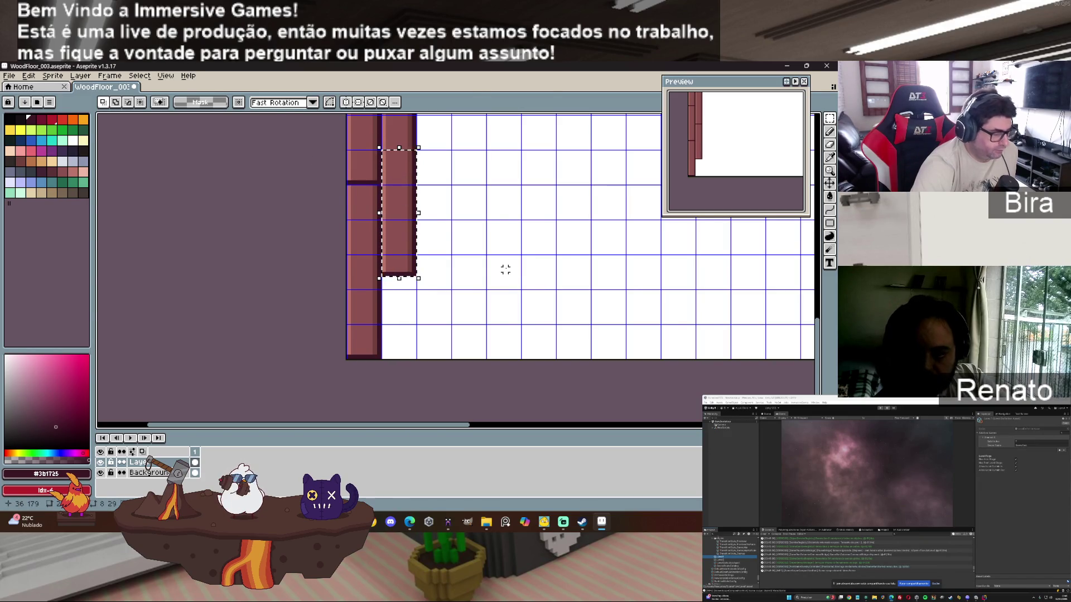
pyautogui.click(397, 199)
pyautogui.moveTo(397, 199)
pyautogui.mouseDown()
pyautogui.moveTo(394, 370)
pyautogui.moveTo(400, 333)
pyautogui.mouseUp()
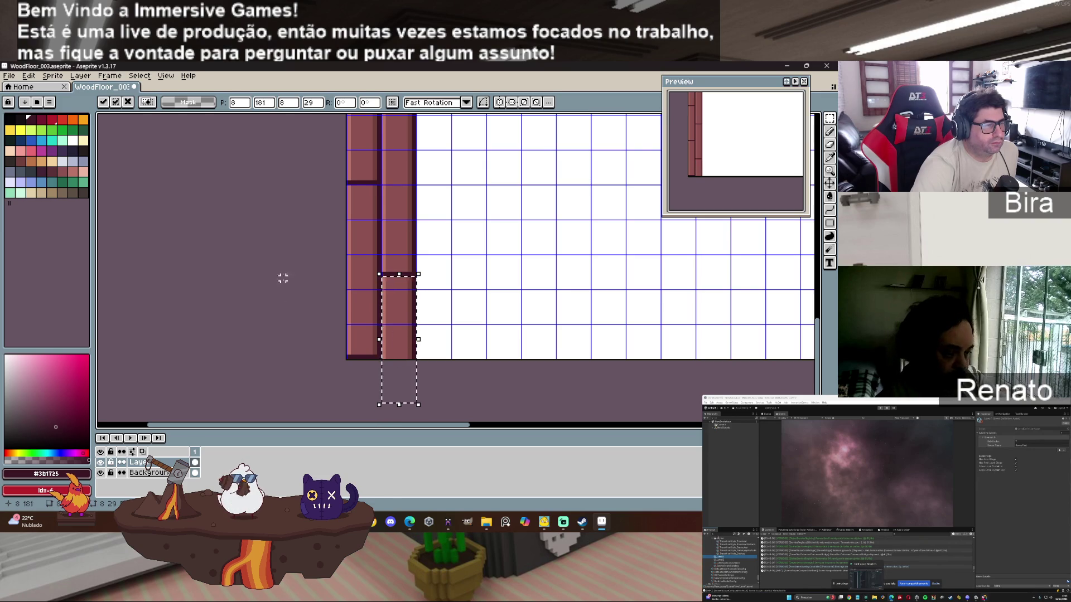
pyautogui.click(268, 268)
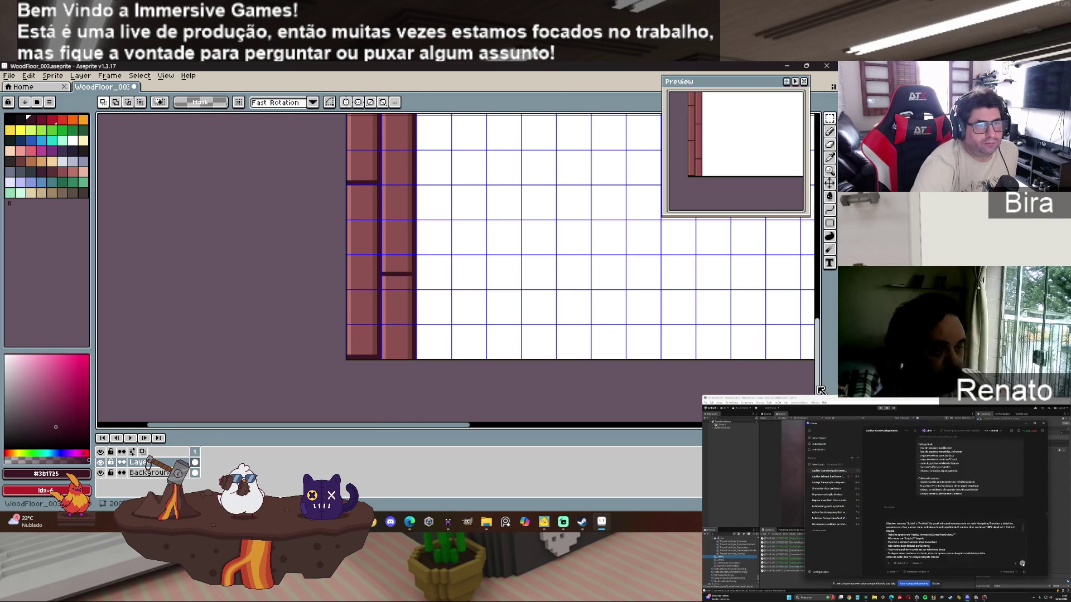
pyautogui.moveTo(820, 390)
pyautogui.mouseDown()
pyautogui.moveTo(824, 220)
pyautogui.moveTo(824, 240)
pyautogui.mouseUp()
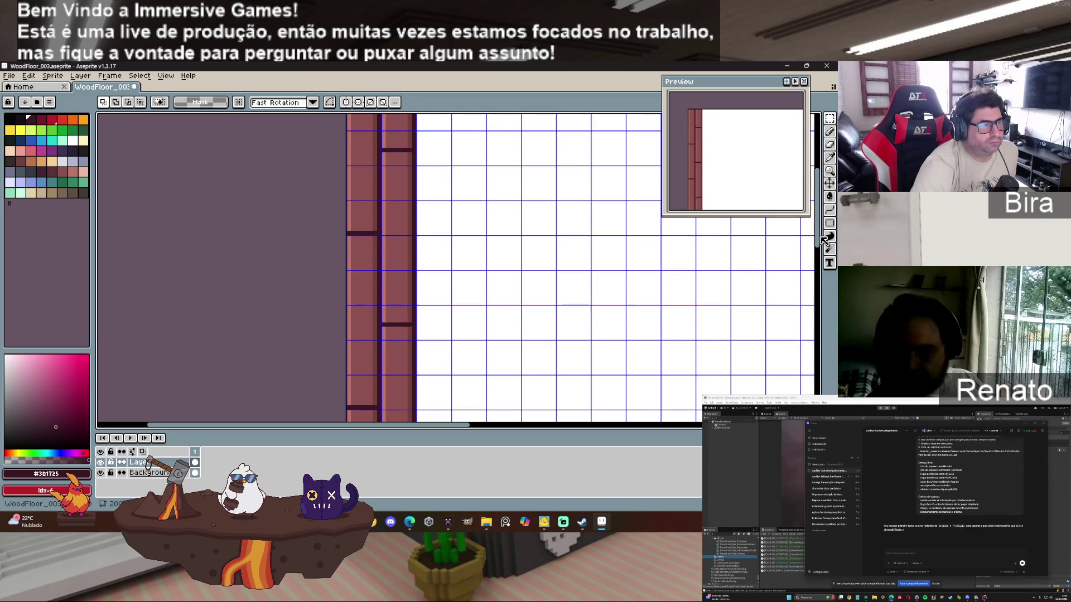
# Step: Select both plank columns and copy them to the right at a 16 px offset
pyautogui.scroll(-3, 545, 281)
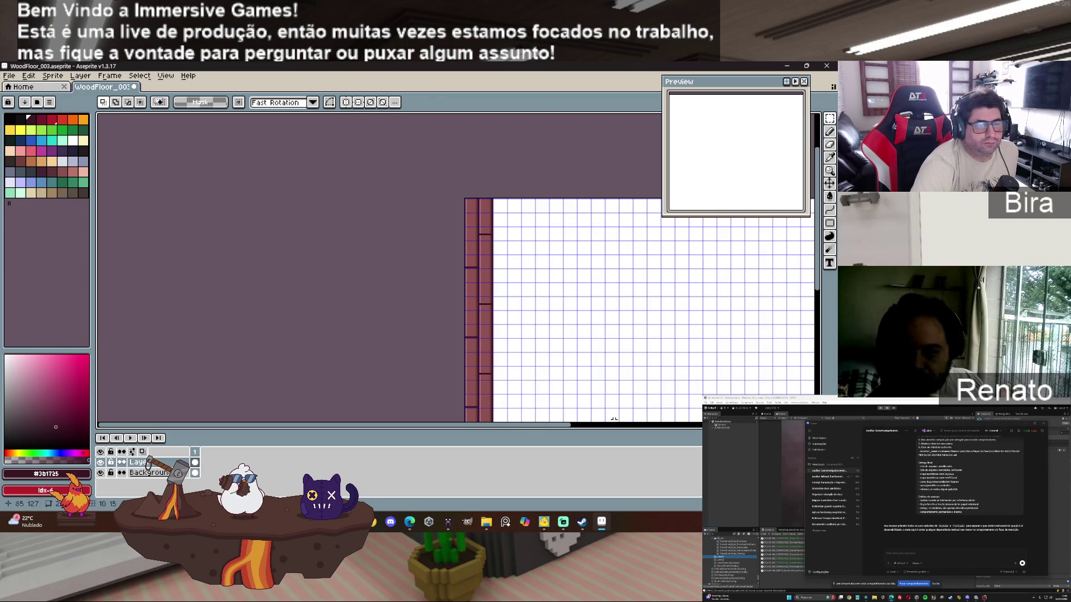
pyautogui.moveTo(511, 424); pyautogui.dragTo(584, 420)
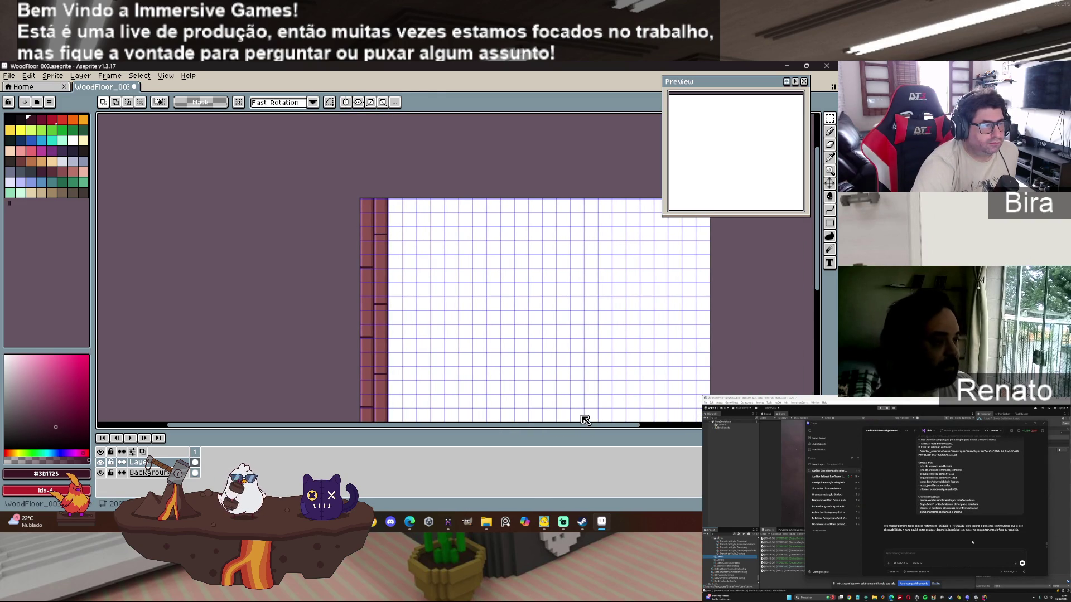
pyautogui.scroll(3, 335, 218)
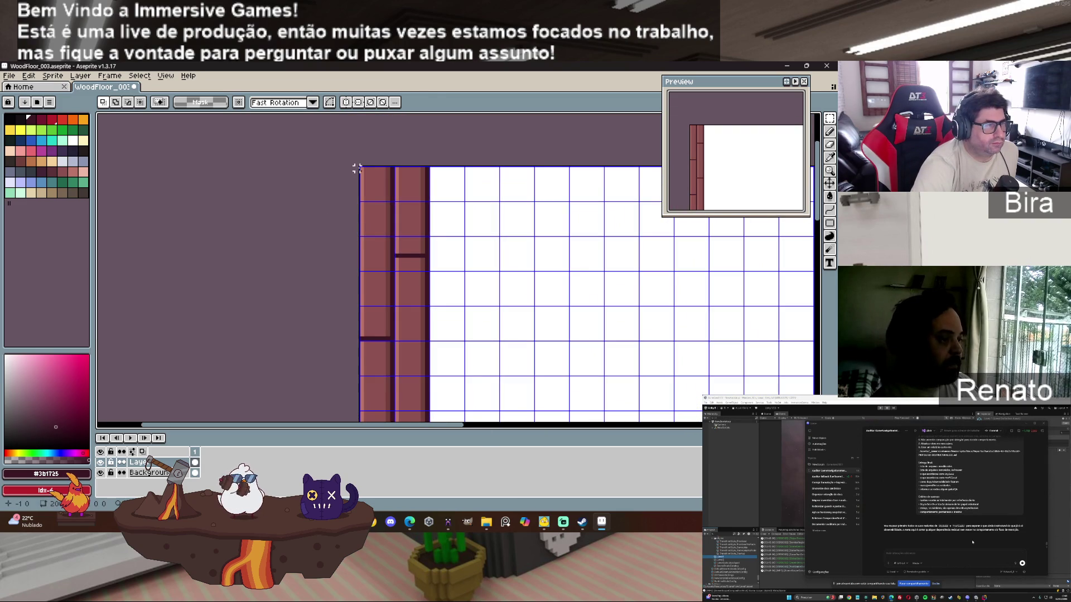
pyautogui.moveTo(362, 168)
pyautogui.mouseDown()
pyautogui.moveTo(444, 421)
pyautogui.moveTo(429, 271)
pyautogui.mouseUp()
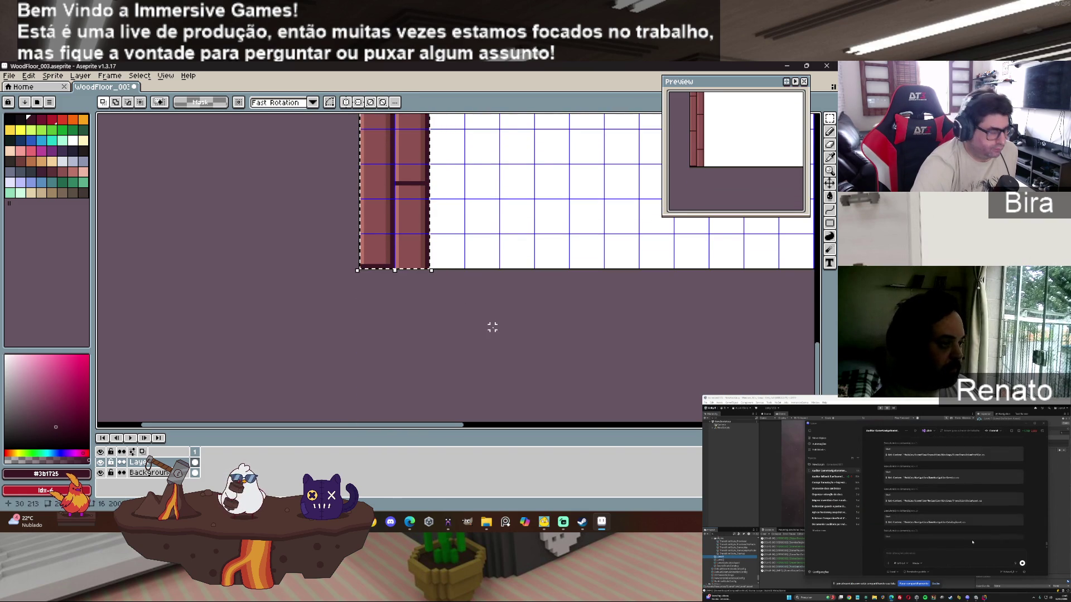
pyautogui.moveTo(417, 235)
pyautogui.mouseDown()
pyautogui.moveTo(406, 231)
pyautogui.moveTo(474, 235)
pyautogui.mouseUp()
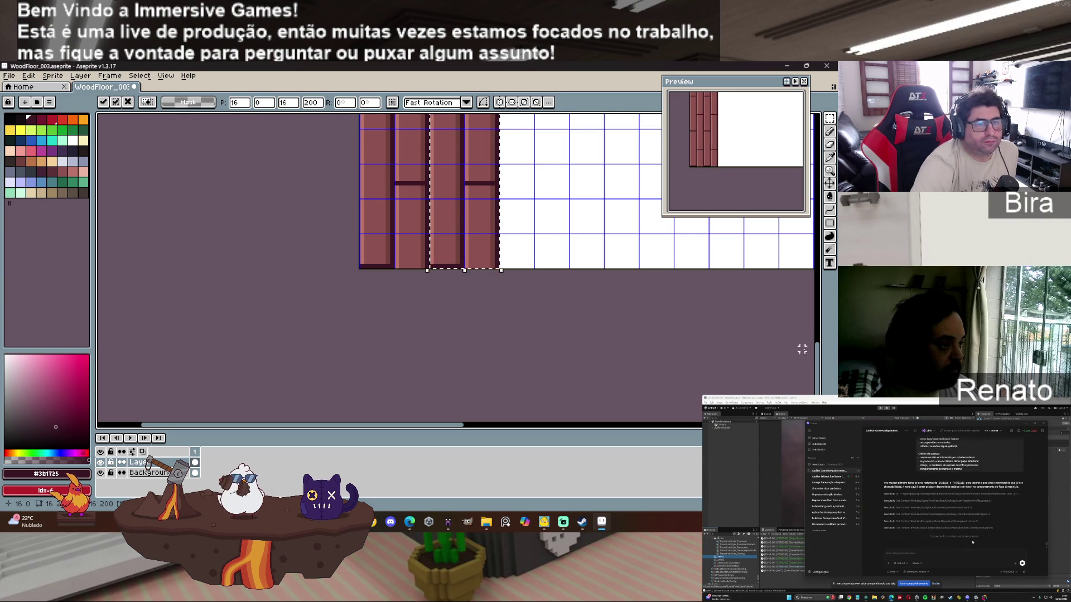
# Step: Place another copy of the column pair further right at a 32 px offset
pyautogui.scroll(-5, 525, 308)
pyautogui.scroll(2, 634, 326)
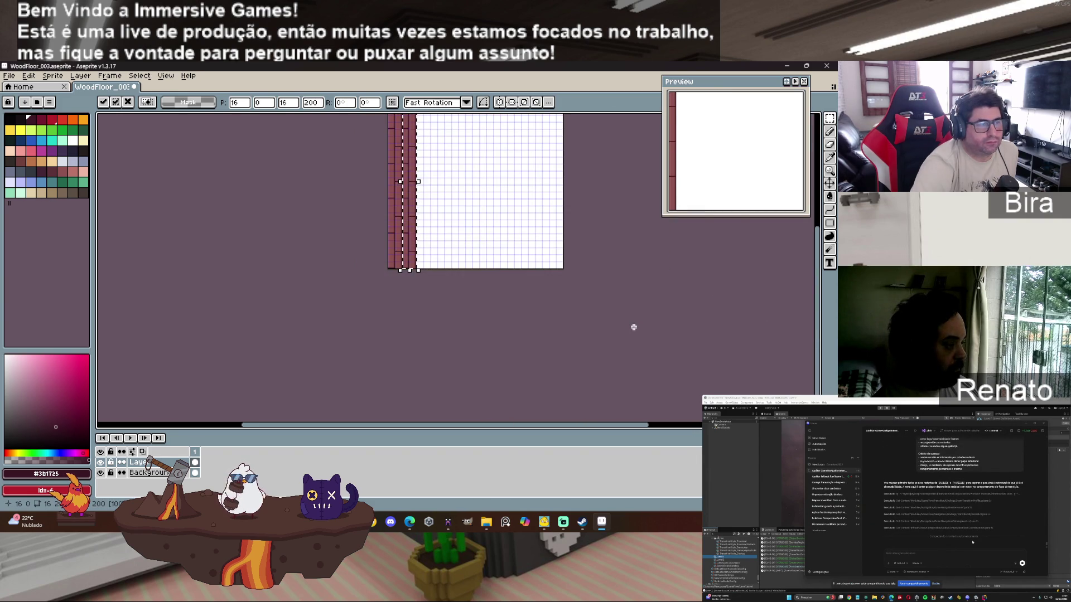
pyautogui.moveTo(820, 368)
pyautogui.mouseDown()
pyautogui.moveTo(820, 329)
pyautogui.moveTo(820, 341)
pyautogui.mouseUp()
pyautogui.scroll(1, 580, 254)
pyautogui.scroll(-1, 574, 251)
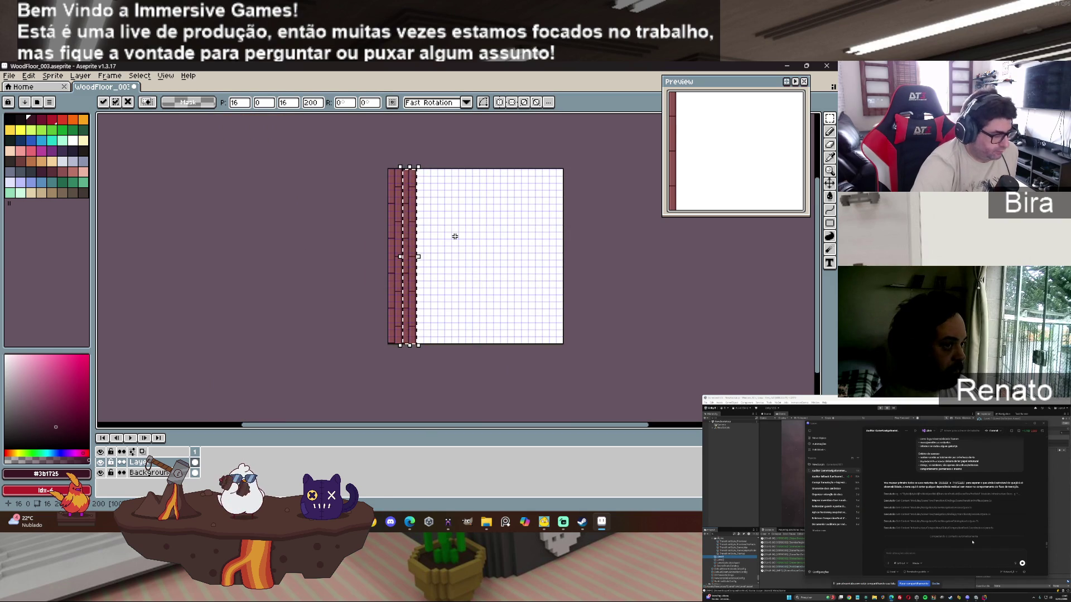
pyautogui.moveTo(410, 243)
pyautogui.mouseDown()
pyautogui.moveTo(427, 243)
pyautogui.moveTo(410, 268)
pyautogui.mouseUp()
pyautogui.scroll(3, 431, 272)
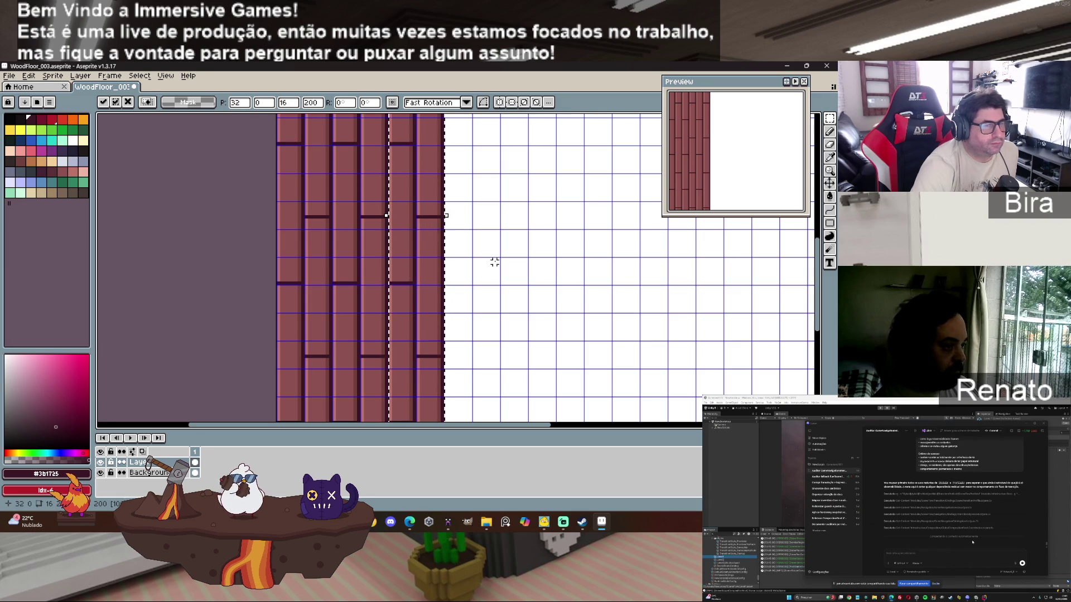
pyautogui.scroll(-2, 494, 262)
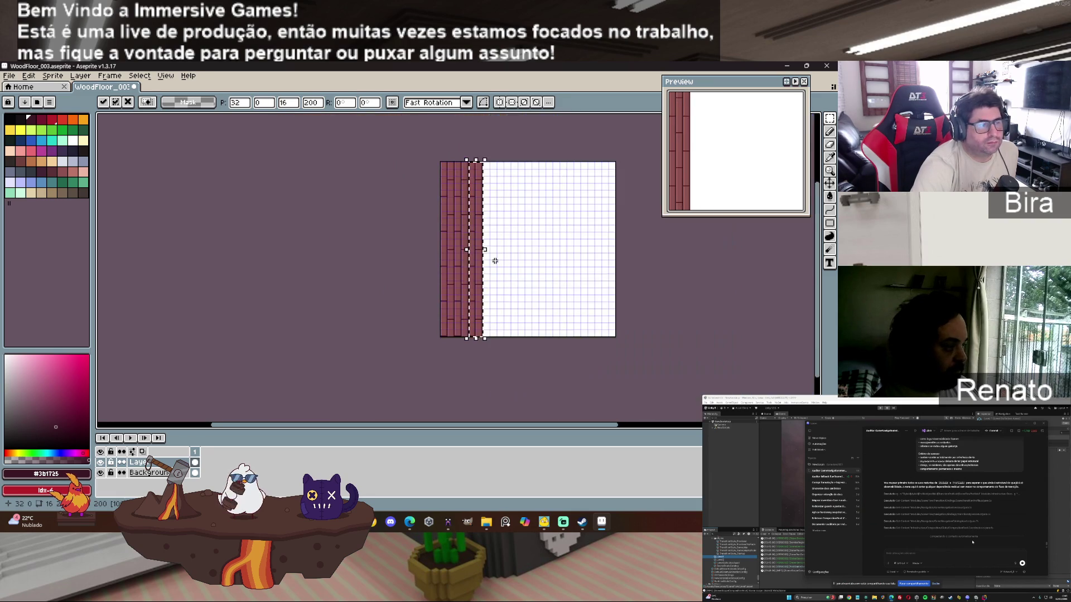
# Step: Copy the plank columns one more step to the right
pyautogui.scroll(1, 494, 260)
pyautogui.moveTo(590, 425); pyautogui.dragTo(670, 426)
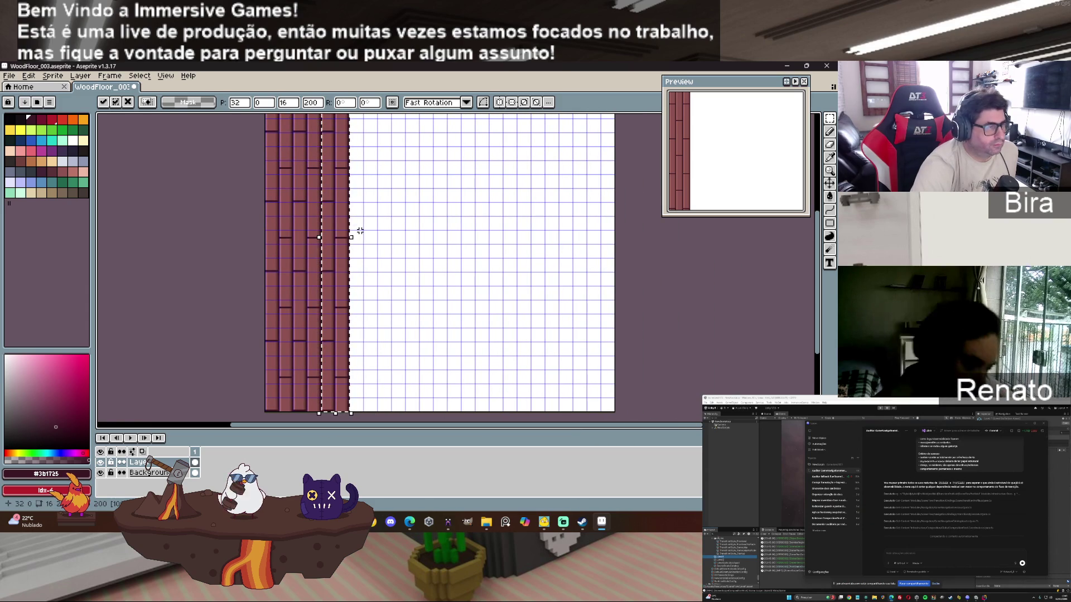
pyautogui.moveTo(342, 245)
pyautogui.mouseDown()
pyautogui.moveTo(378, 240)
pyautogui.moveTo(365, 240)
pyautogui.mouseUp()
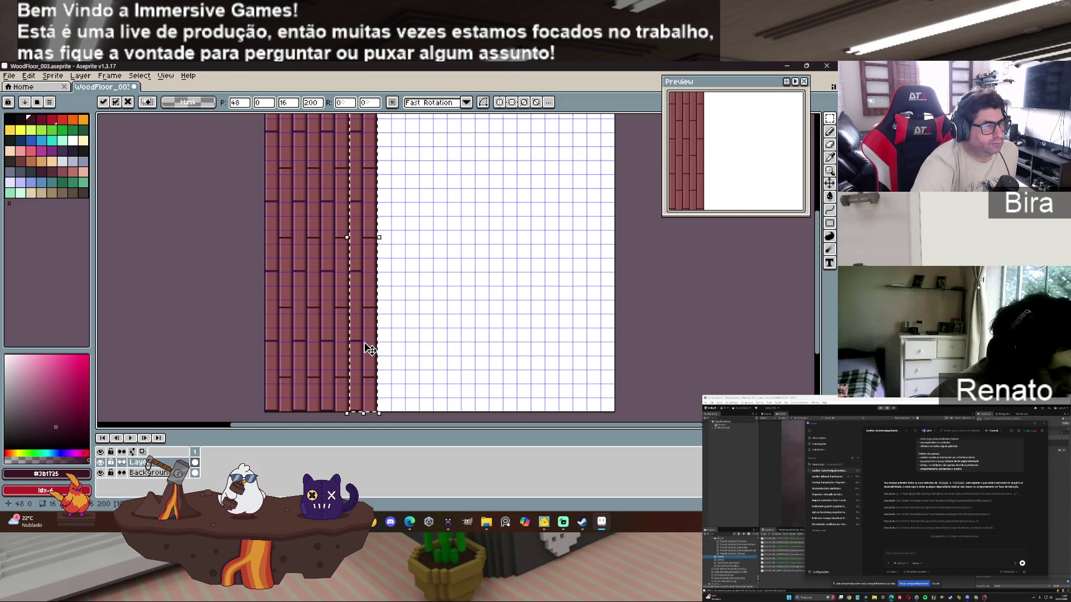
pyautogui.scroll(1, 369, 350)
pyautogui.scroll(-2, 374, 344)
pyautogui.scroll(1, 399, 318)
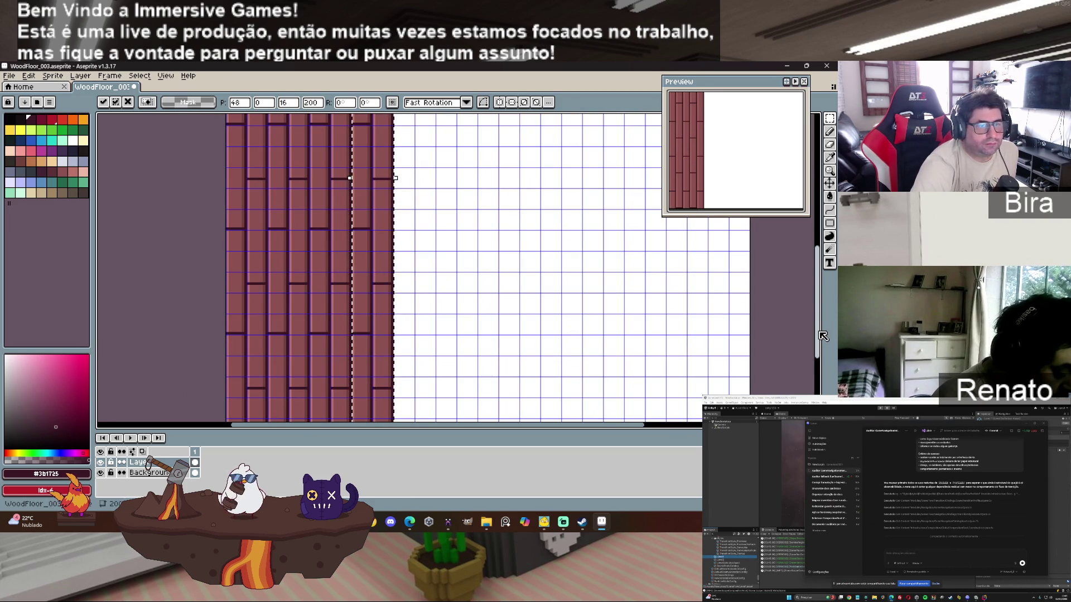
pyautogui.scroll(3, 464, 213)
pyautogui.scroll(1, 462, 216)
pyautogui.scroll(1, 462, 216)
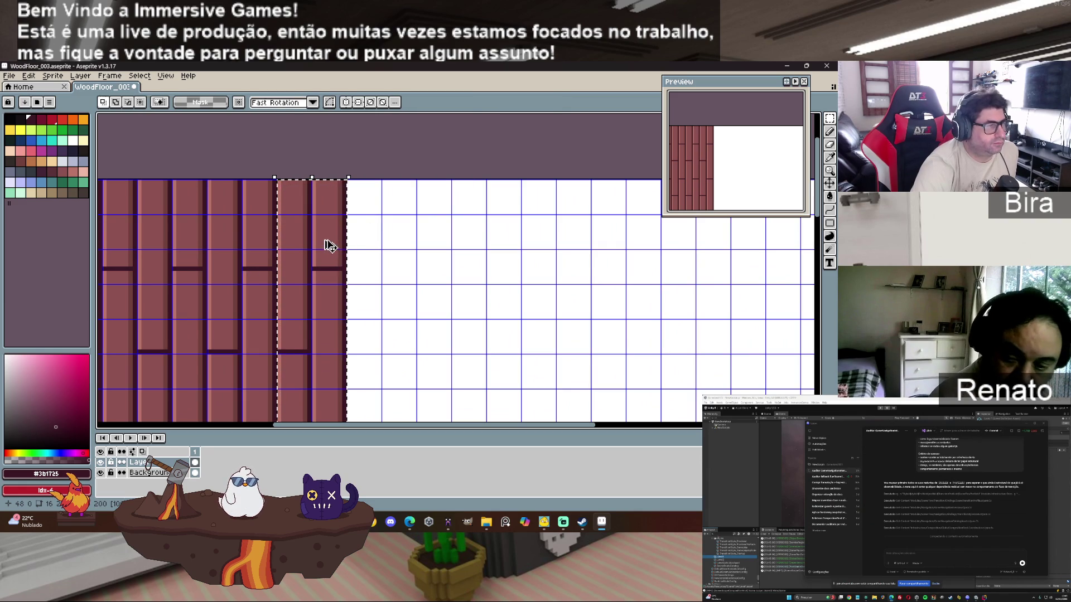
# Step: Drag the two-plank block rightward repeatedly to the tile's right end, then deselect
pyautogui.moveTo(329, 243); pyautogui.dragTo(396, 244)
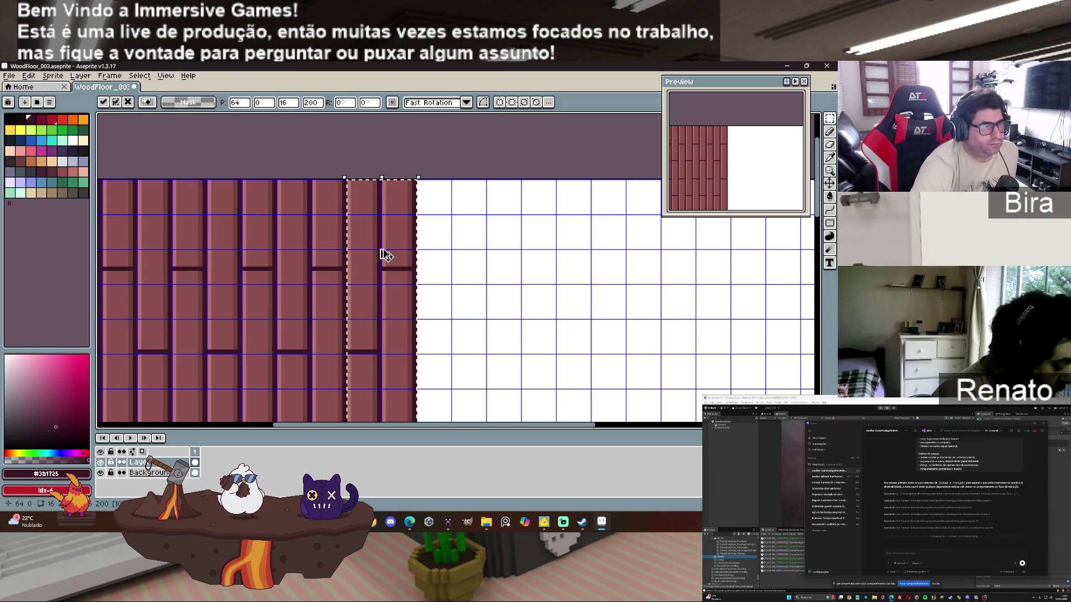
pyautogui.moveTo(395, 242); pyautogui.dragTo(474, 246)
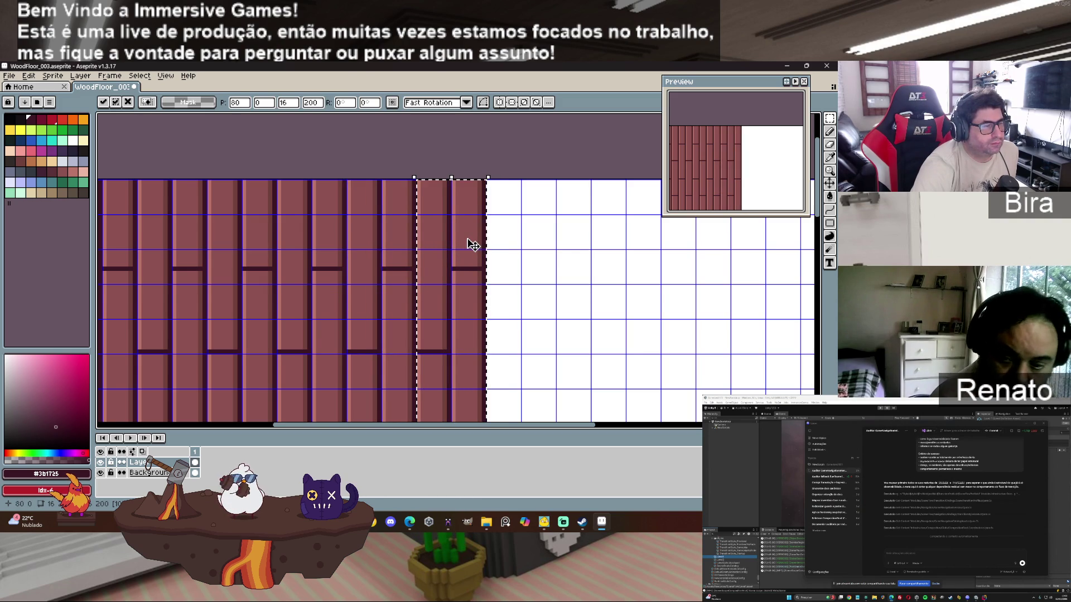
pyautogui.moveTo(471, 237)
pyautogui.mouseDown()
pyautogui.moveTo(554, 239)
pyautogui.moveTo(541, 240)
pyautogui.mouseUp()
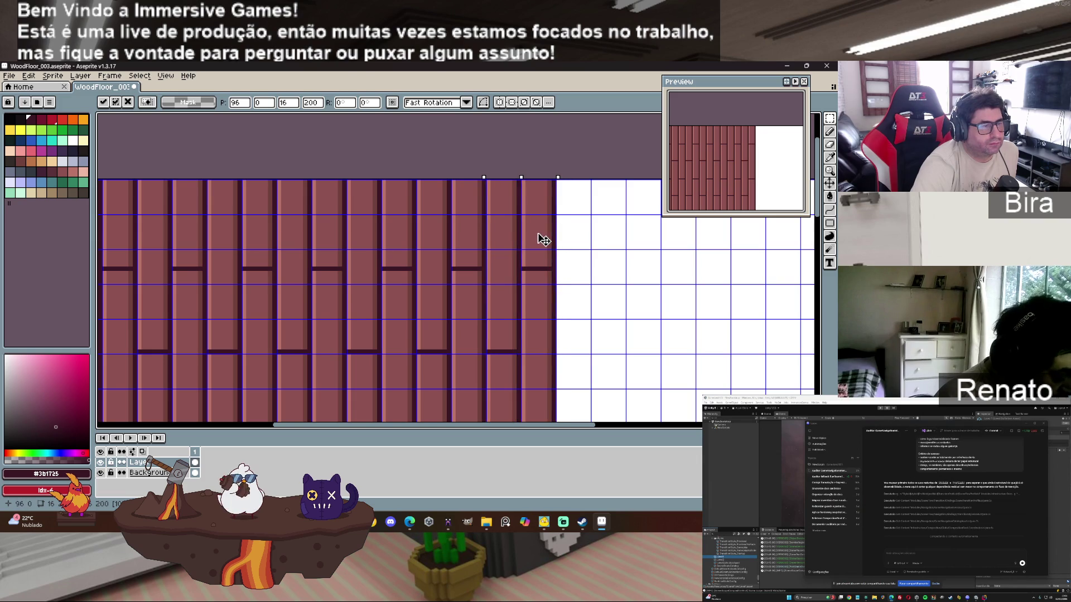
pyautogui.moveTo(535, 425); pyautogui.dragTo(664, 427)
pyautogui.moveTo(258, 247); pyautogui.dragTo(488, 249)
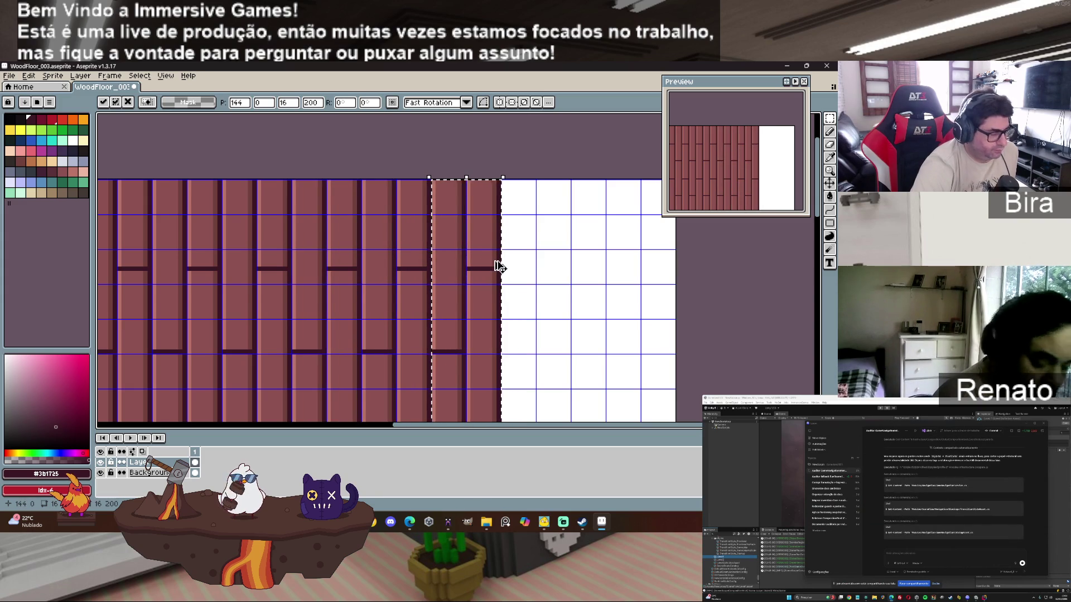
pyautogui.moveTo(490, 263); pyautogui.dragTo(626, 258)
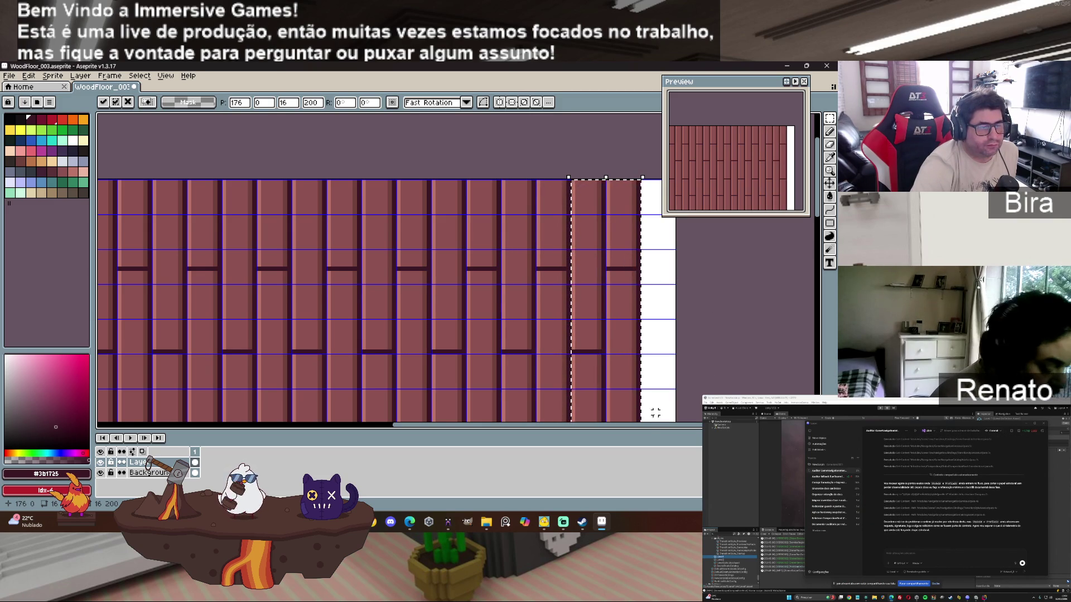
pyautogui.hscroll(5, 643, 429)
pyautogui.hotkey('ctrl', 'd')
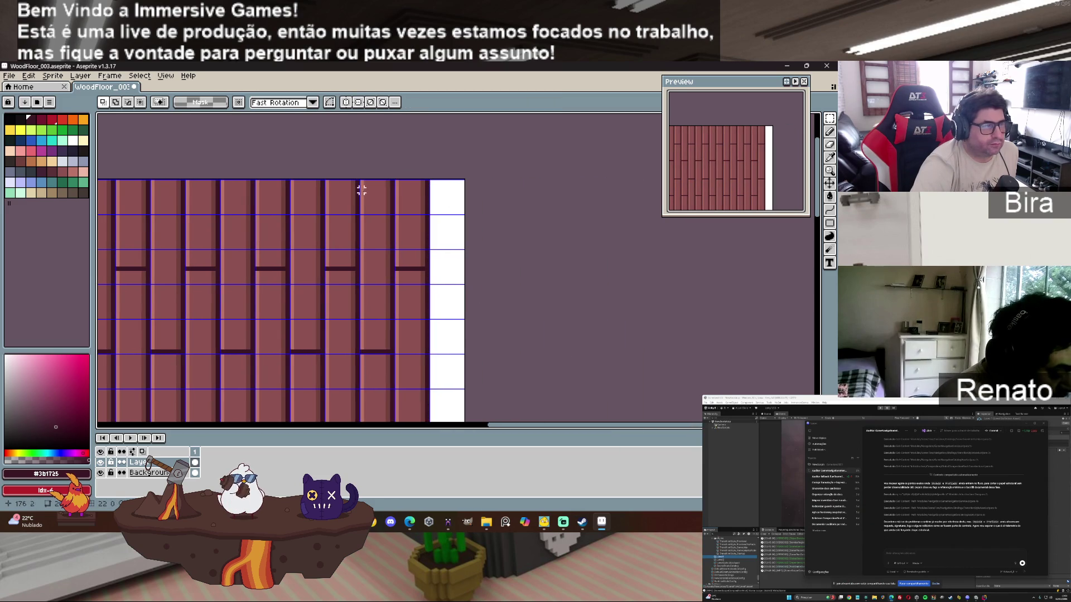
# Step: Shift the last plank column right to close the gap at the tile edge
pyautogui.moveTo(396, 181)
pyautogui.mouseDown()
pyautogui.moveTo(434, 393)
pyautogui.moveTo(491, 419)
pyautogui.mouseUp()
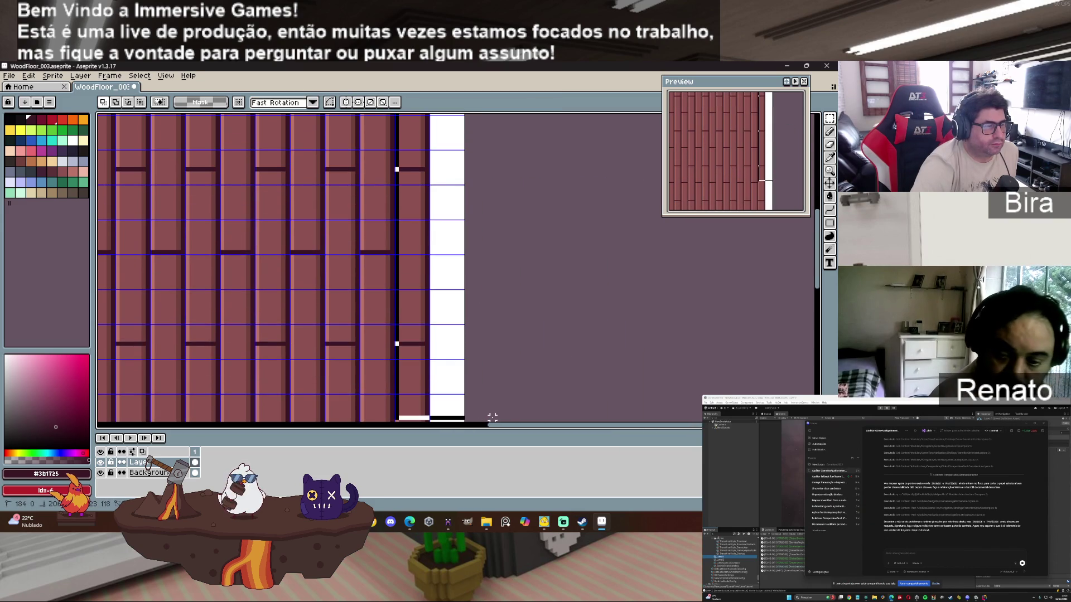
pyautogui.scroll(2, 565, 393)
pyautogui.scroll(-3, 565, 393)
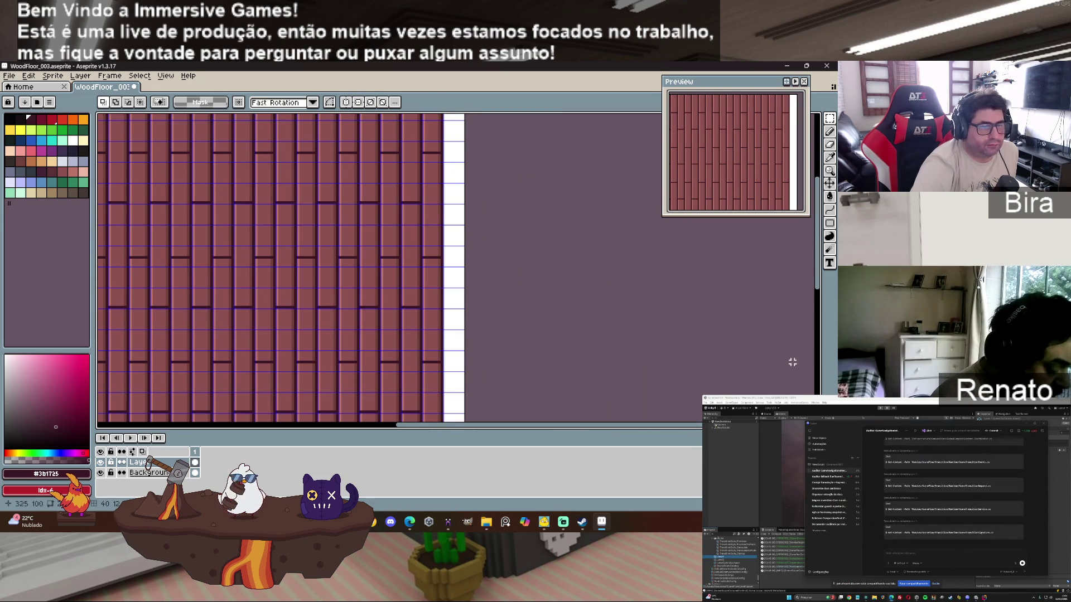
pyautogui.hotkey('ctrl', 'shift', 'd')
pyautogui.hotkey('ctrl', 'y')
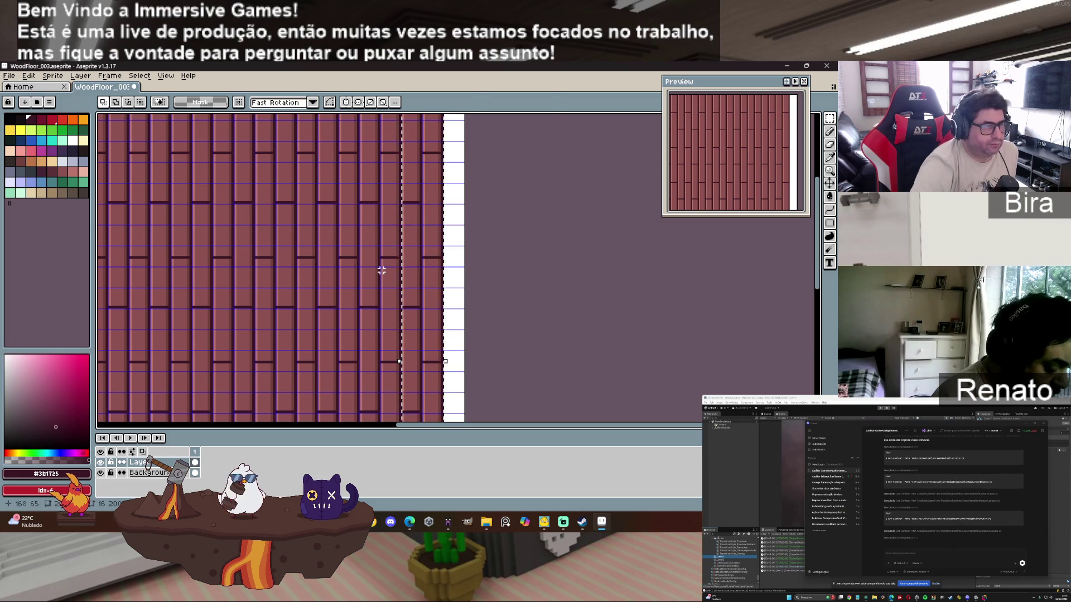
pyautogui.moveTo(424, 244); pyautogui.dragTo(463, 242)
pyautogui.scroll(1, 468, 246)
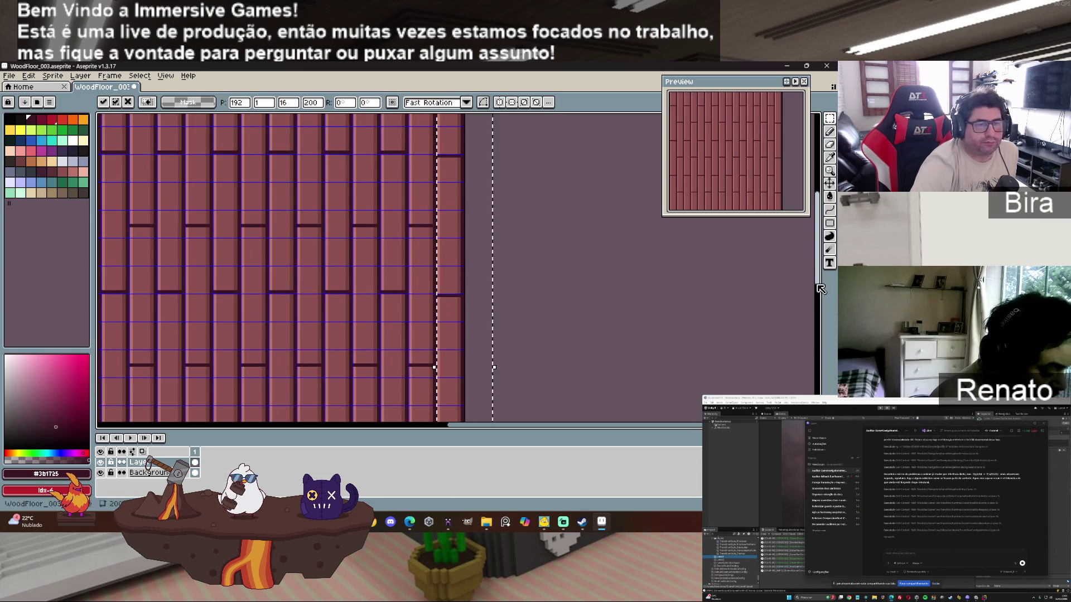
pyautogui.scroll(3, 515, 302)
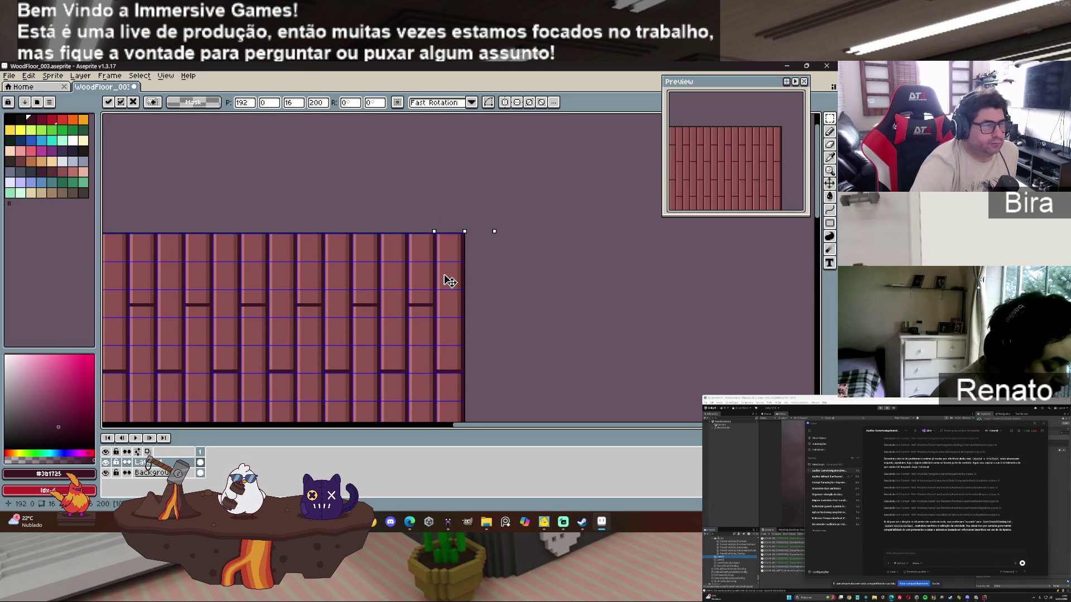
pyautogui.click(532, 319)
pyautogui.scroll(-2, 541, 368)
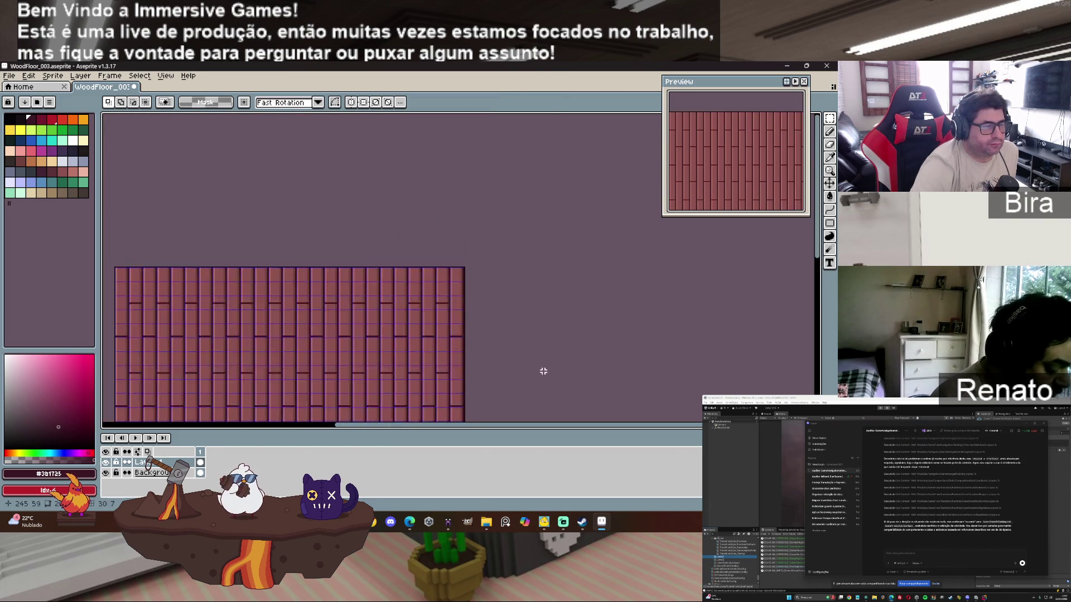
pyautogui.scroll(-3, 610, 323)
pyautogui.scroll(3, 556, 363)
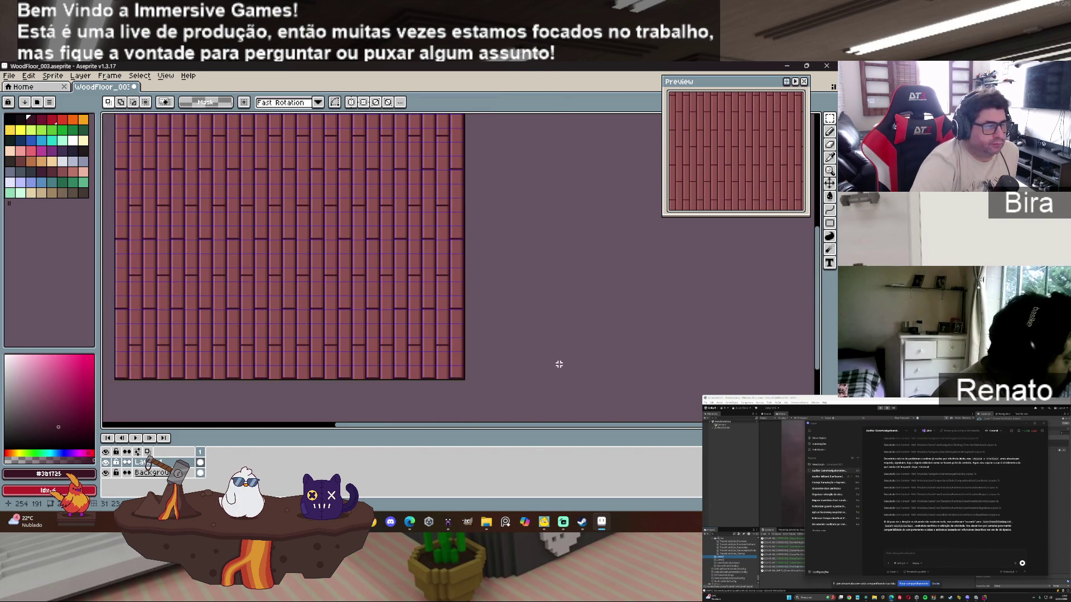
pyautogui.hscroll(-3, 604, 431)
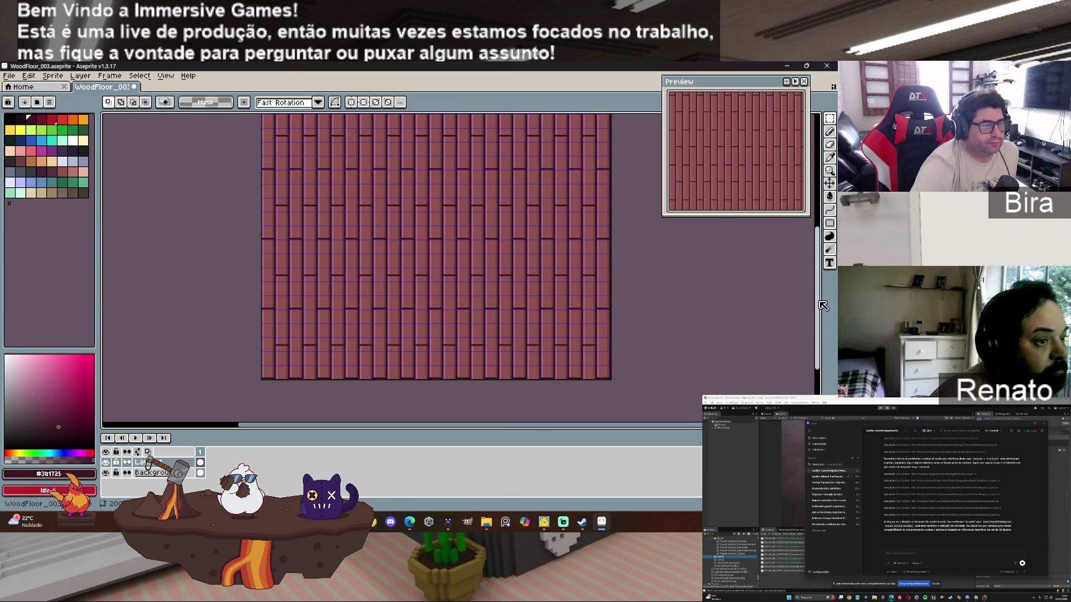
pyautogui.moveTo(818, 341)
pyautogui.mouseDown()
pyautogui.moveTo(818, 293)
pyautogui.moveTo(818, 364)
pyautogui.mouseUp()
pyautogui.scroll(3, 361, 317)
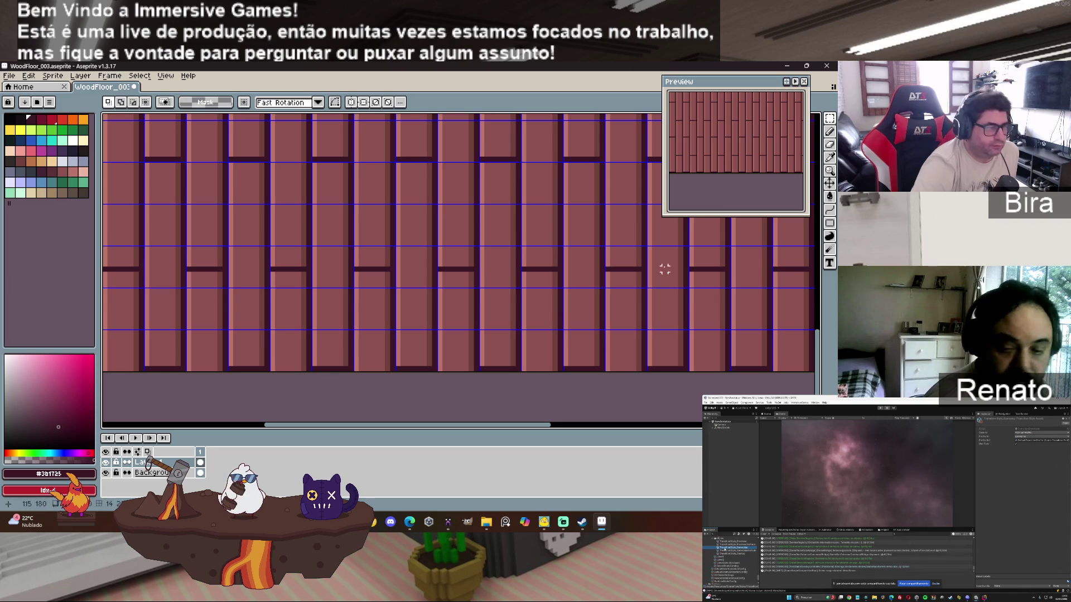
# Step: Paint a small two-pixel dark knot on a plank with the Pencil
pyautogui.click(831, 130)
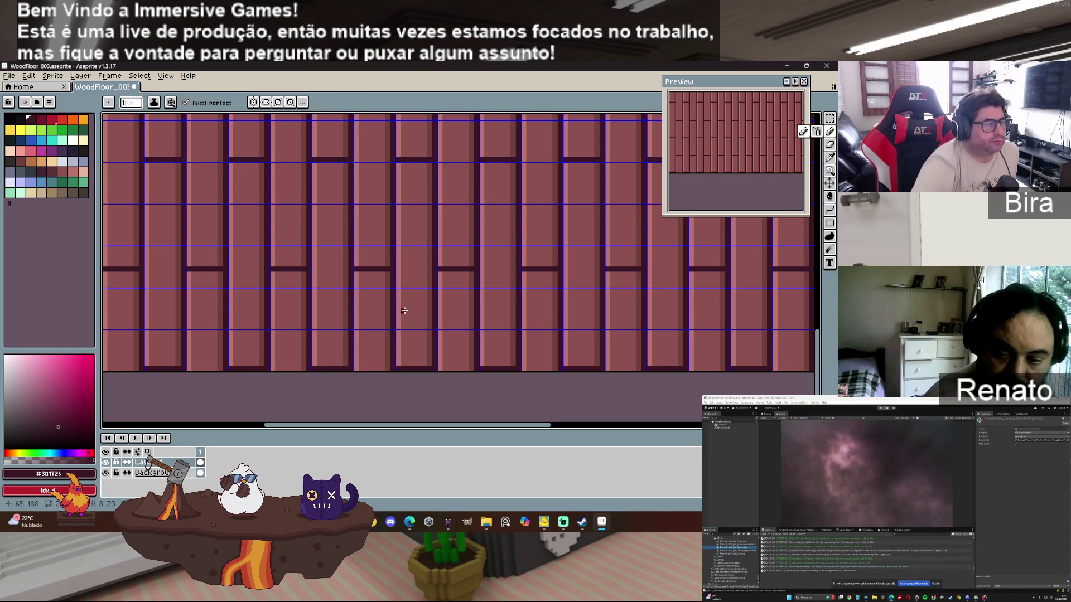
pyautogui.scroll(1, 349, 315)
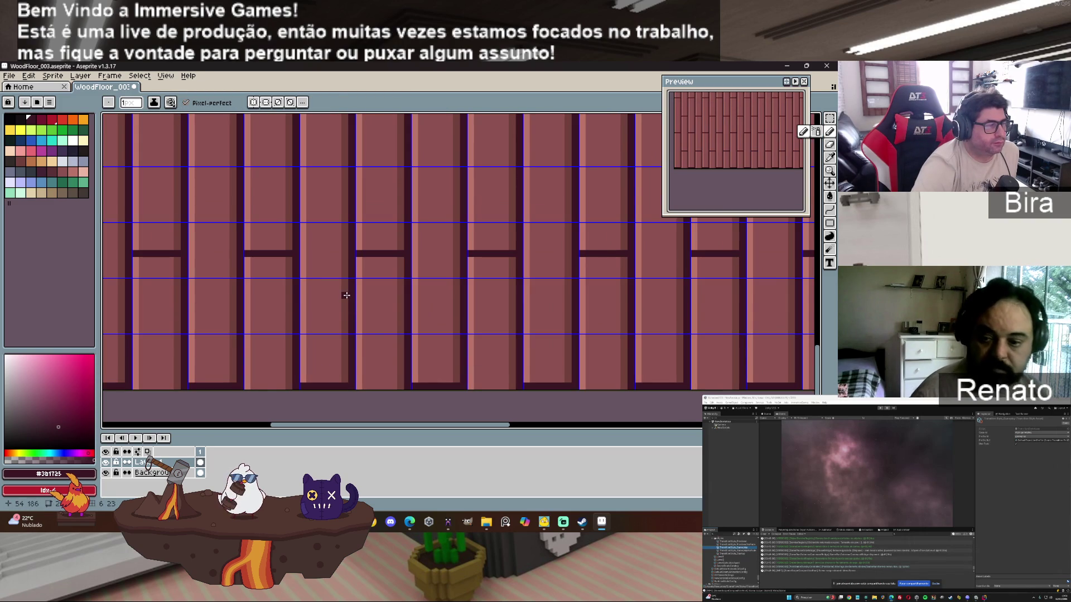
pyautogui.click(344, 316)
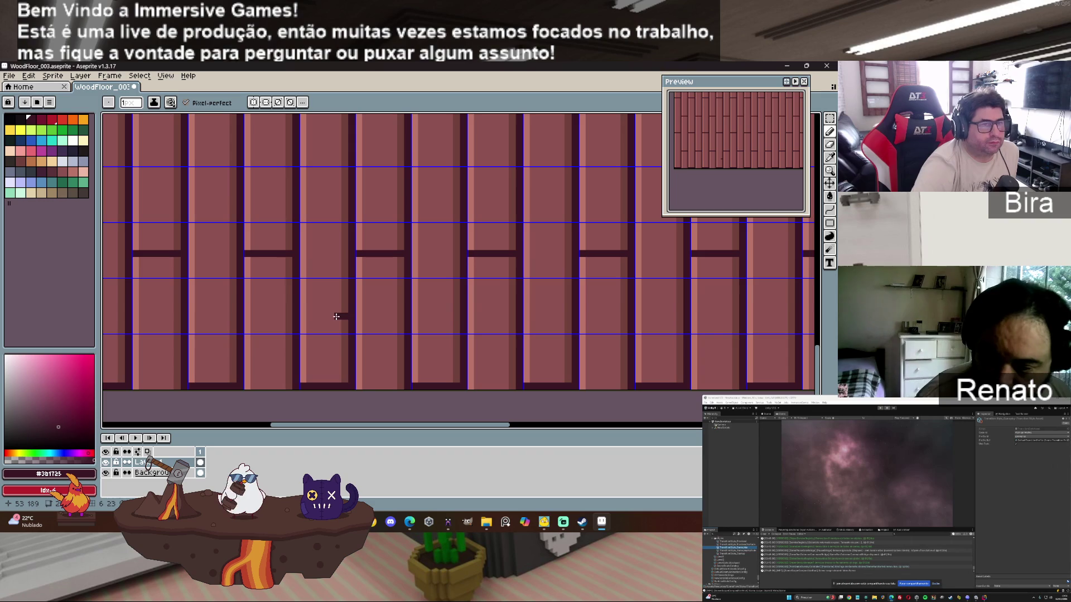
pyautogui.click(326, 308)
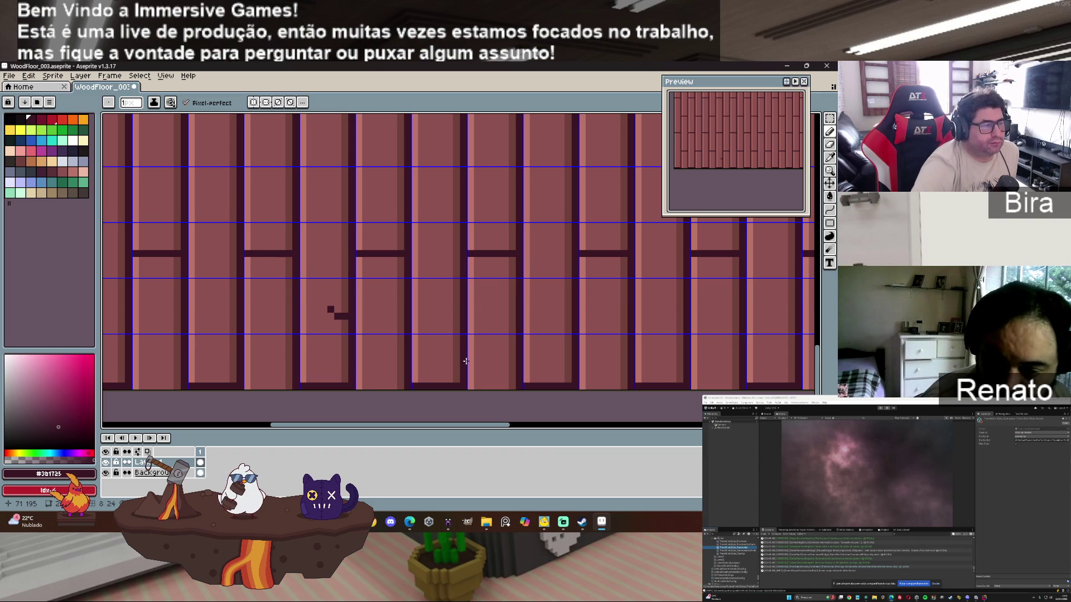
# Step: Draw a dashed #71413b grain line down the neighbouring plank, undoing the last stroke
pyautogui.keyDown('alt'); pyautogui.click(333, 310); pyautogui.keyUp('alt')
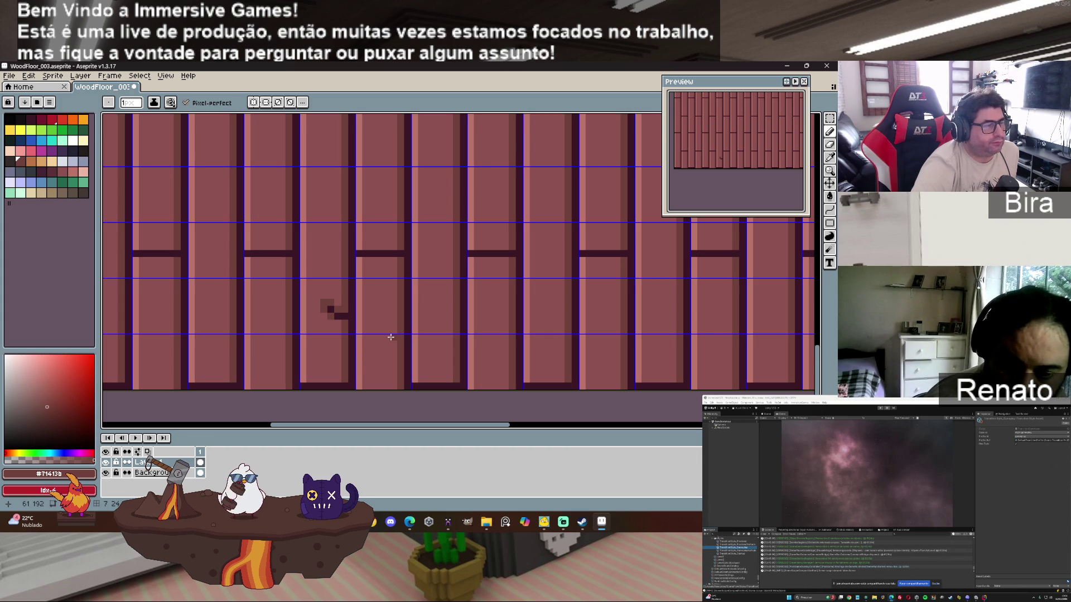
pyautogui.moveTo(372, 272); pyautogui.dragTo(373, 304)
pyautogui.click(373, 316)
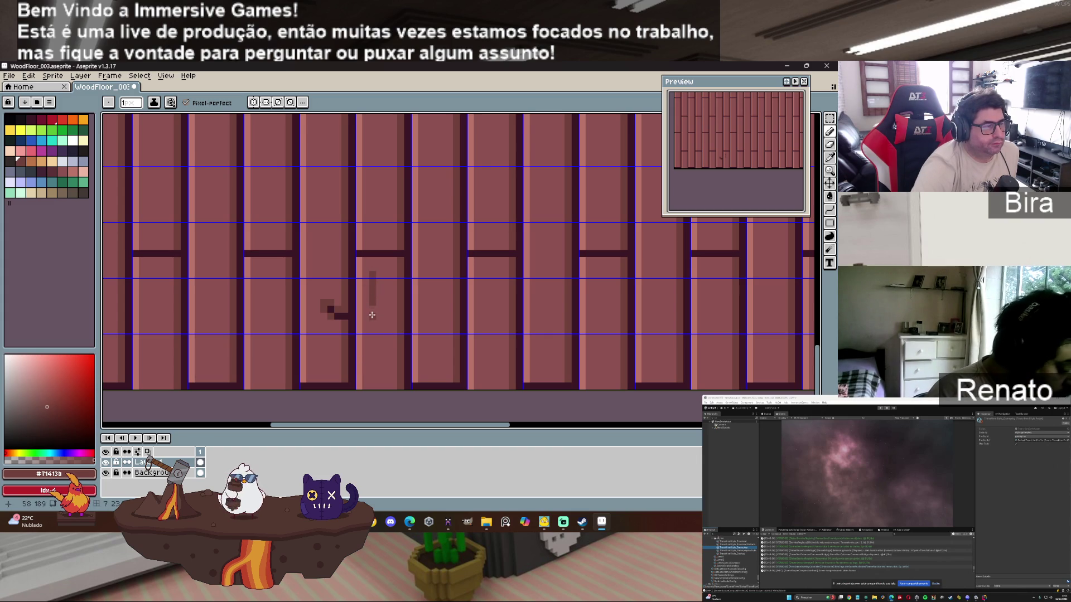
pyautogui.moveTo(372, 329); pyautogui.dragTo(373, 354)
pyautogui.click(373, 366)
pyautogui.click(373, 381)
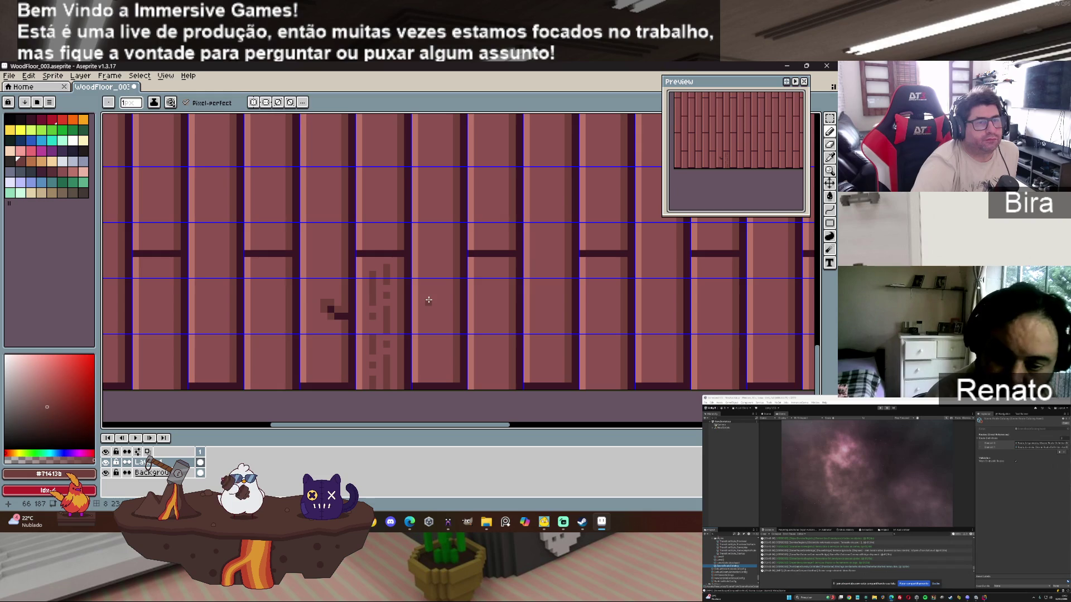
pyautogui.hotkey('ctrl', 'z')
pyautogui.hotkey('ctrl', 'z')
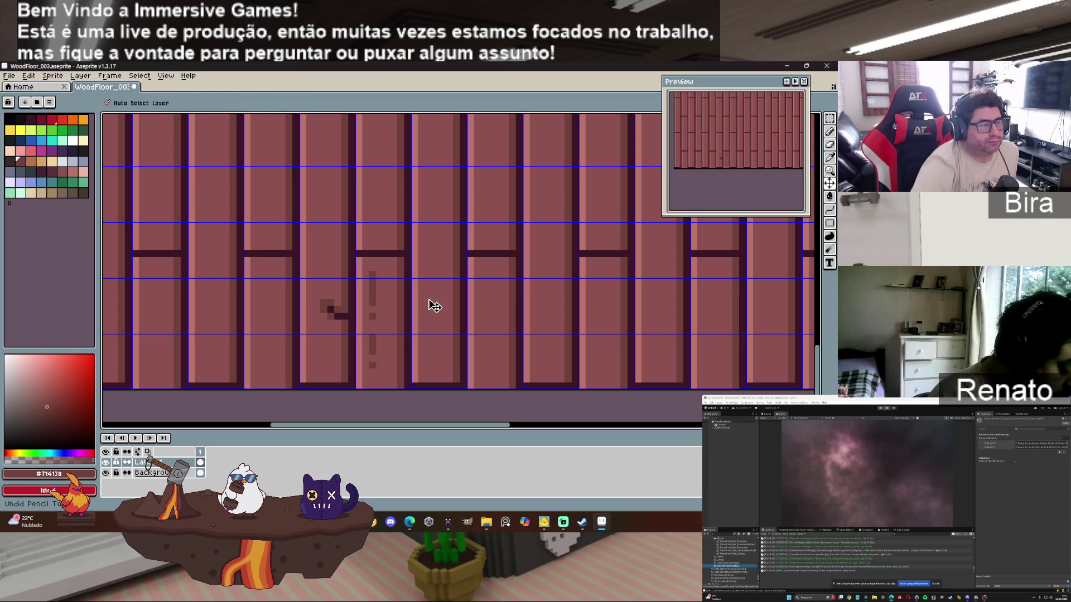
# Step: Sample the dark seam colour and draw a short, widened knot mark on the upper middle plank
pyautogui.scroll(-4, 432, 304)
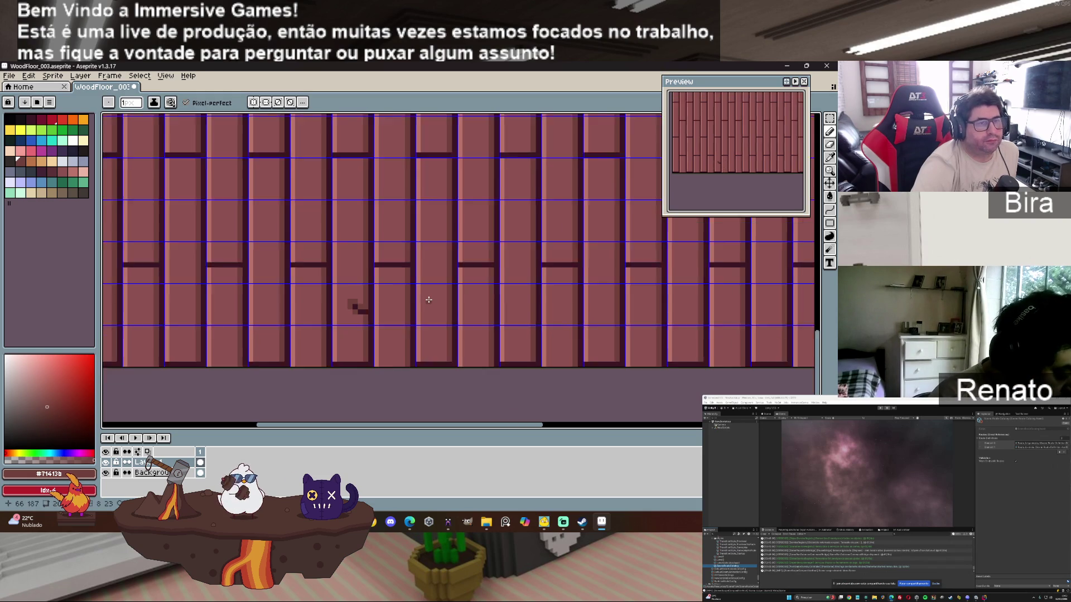
pyautogui.scroll(-1, 430, 299)
pyautogui.scroll(3, 469, 303)
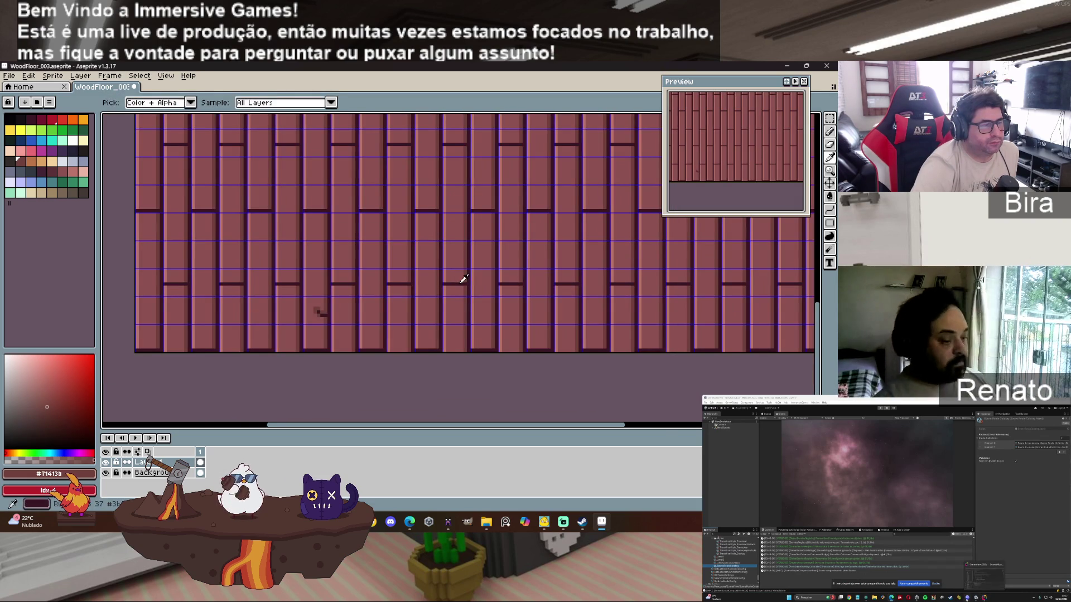
pyautogui.keyDown('alt'); pyautogui.click(459, 283); pyautogui.keyUp('alt')
pyautogui.scroll(1, 460, 227)
pyautogui.scroll(1, 460, 227)
pyautogui.moveTo(448, 219); pyautogui.dragTo(448, 227)
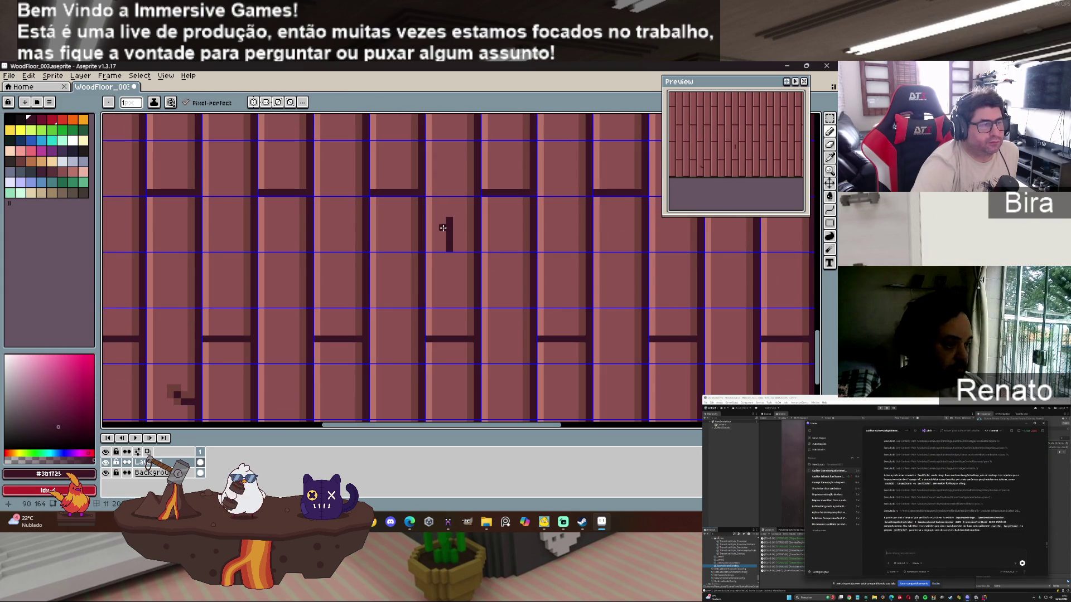
pyautogui.moveTo(444, 227); pyautogui.dragTo(441, 243)
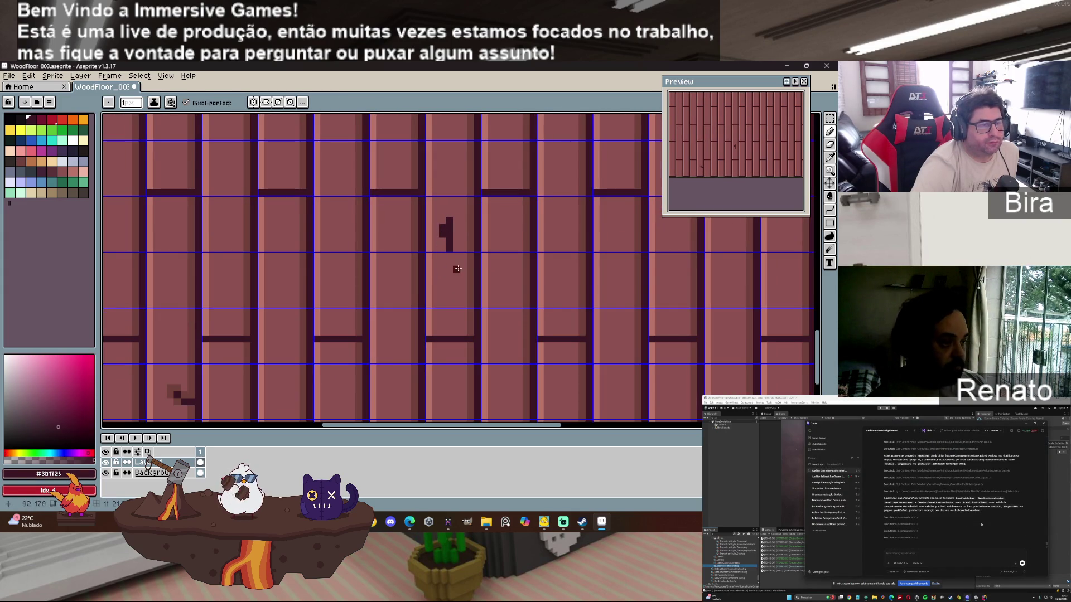
# Step: Shade around the knot in #71413b, touching up a few dark pixels beside and above it
pyautogui.keyDown('alt'); pyautogui.click(443, 239); pyautogui.keyUp('alt')
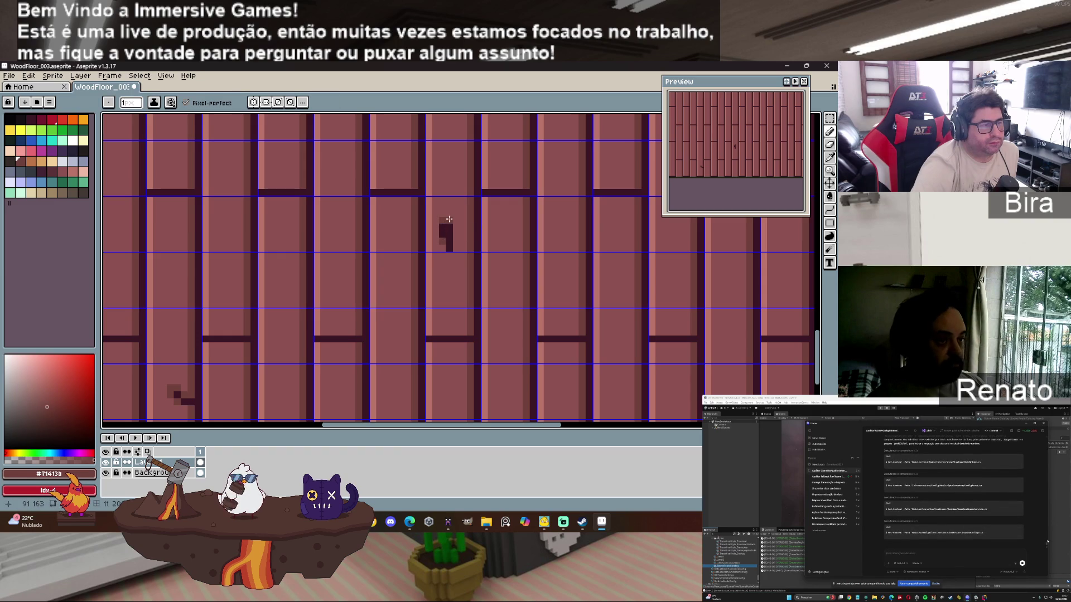
pyautogui.moveTo(455, 217); pyautogui.dragTo(456, 232)
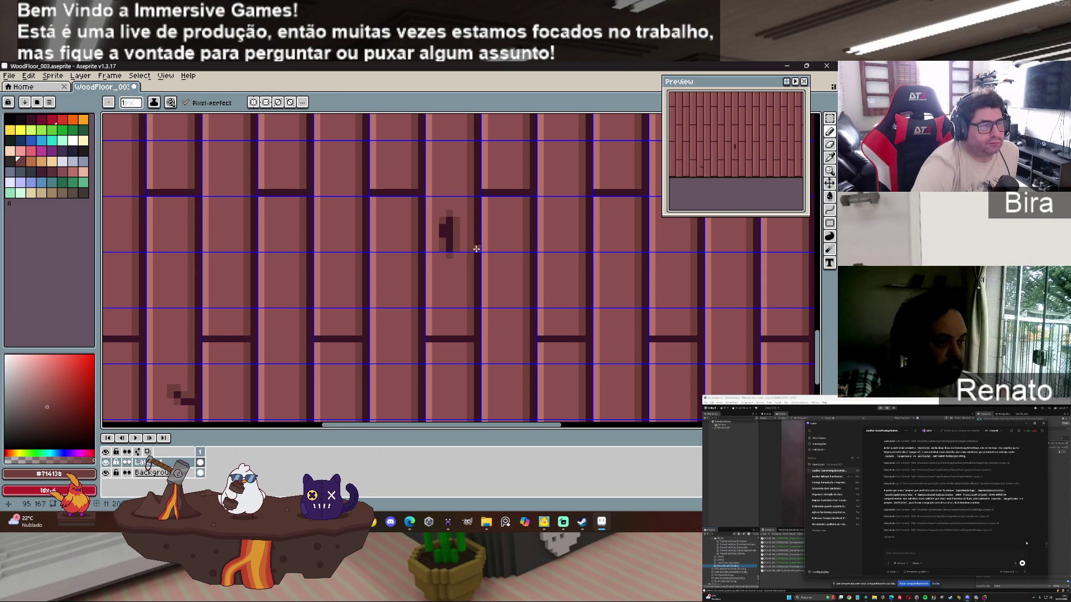
pyautogui.click(446, 218)
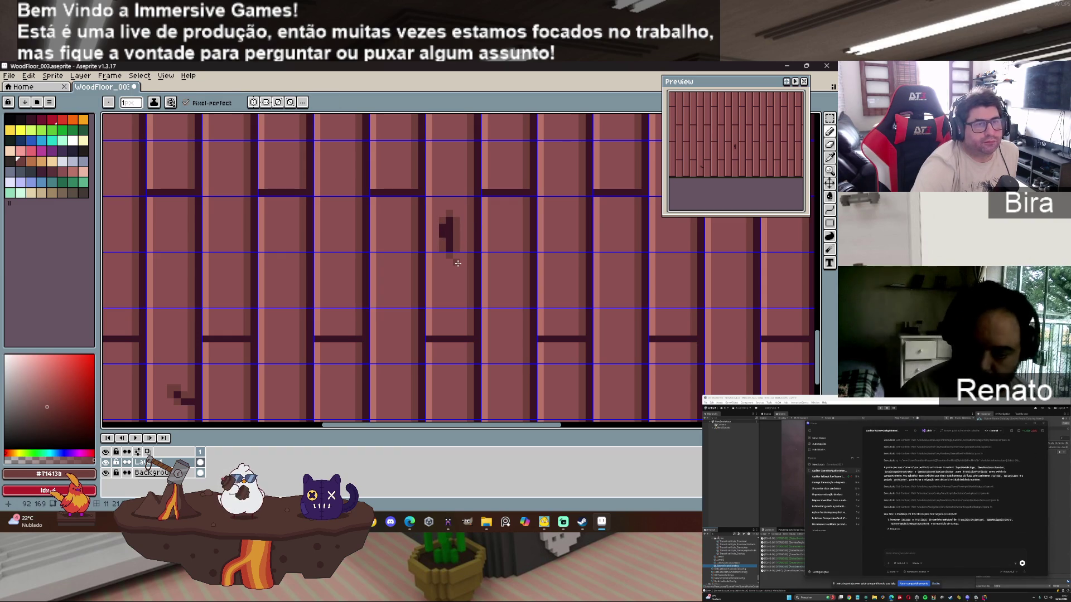
pyautogui.click(449, 219)
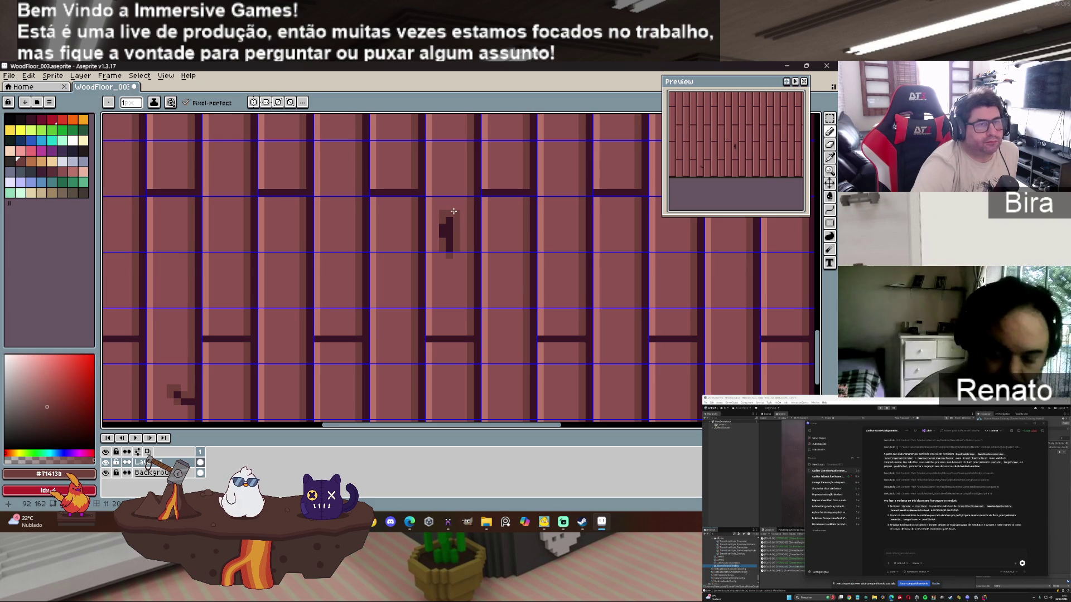
pyautogui.click(453, 256)
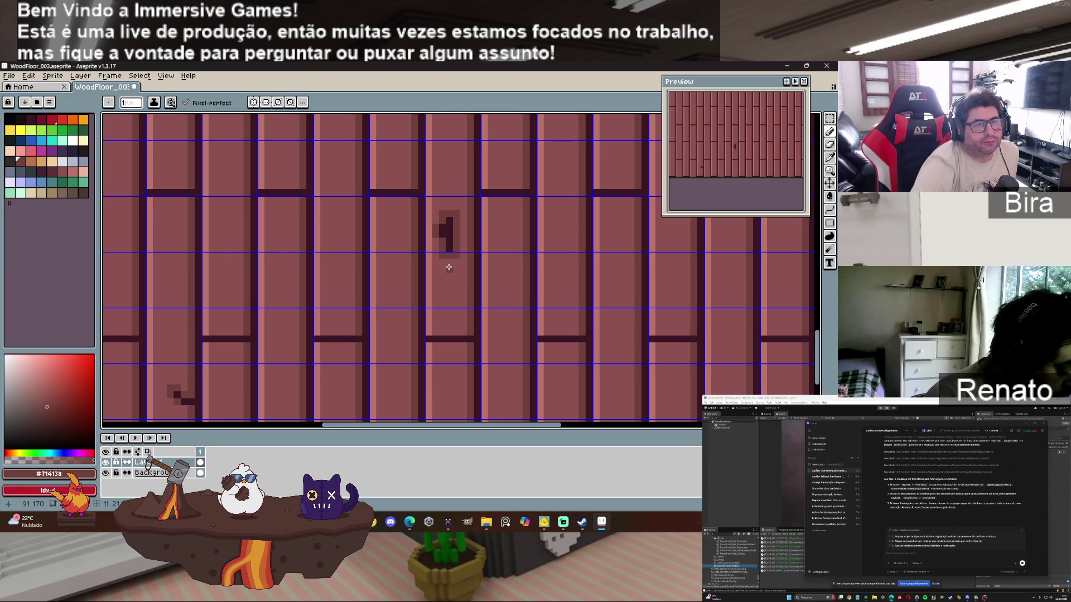
pyautogui.scroll(-5, 449, 267)
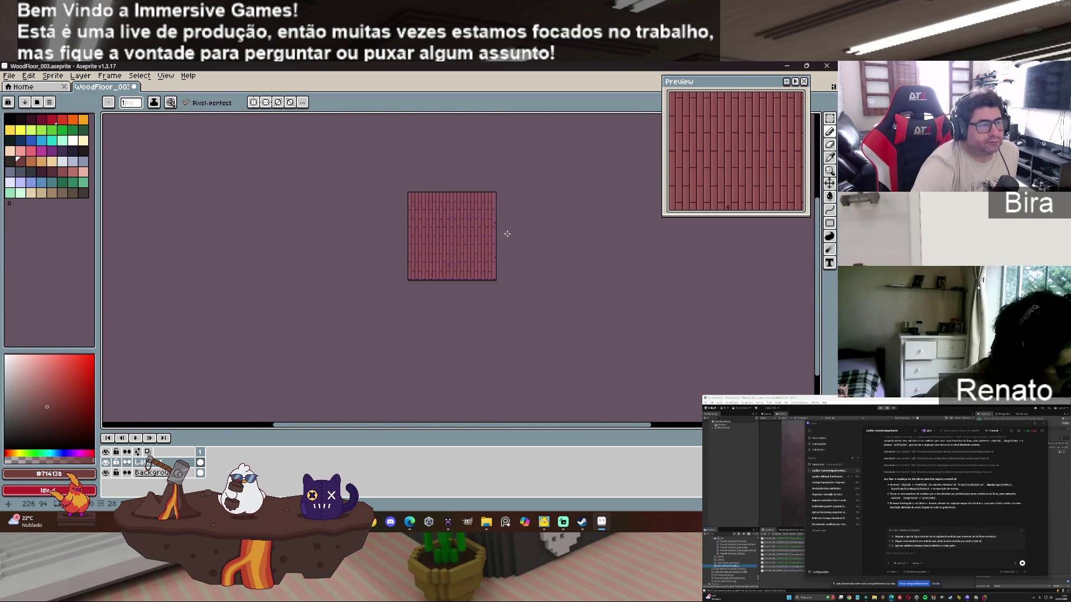
pyautogui.scroll(4, 494, 231)
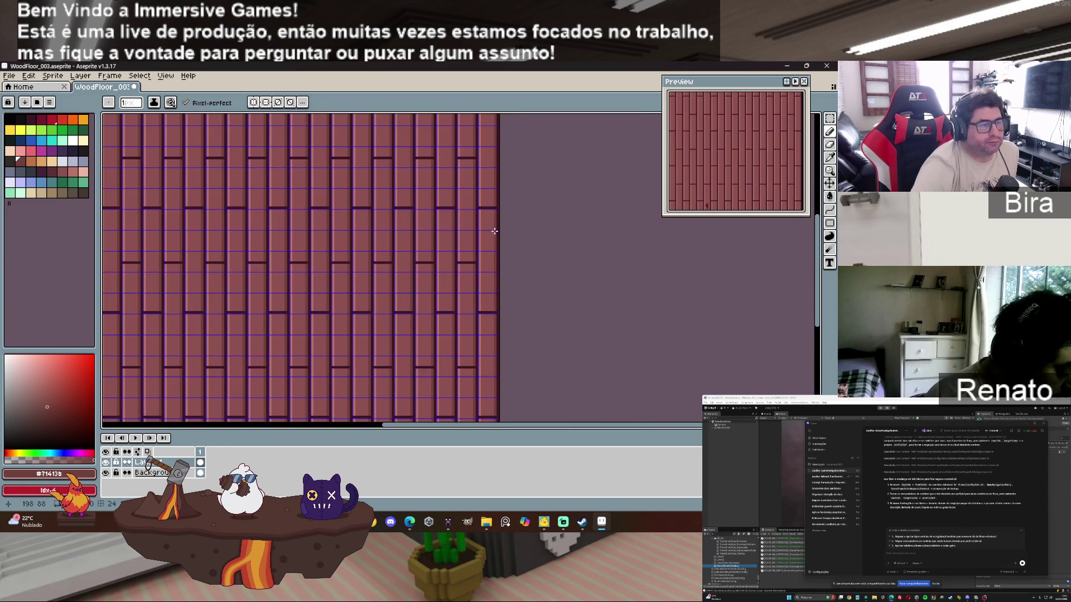
# Step: Draw a short diagonal dark knot line, filling its gap in medium brown
pyautogui.keyDown('alt'); pyautogui.click(381, 262); pyautogui.keyUp('alt')
pyautogui.scroll(1, 384, 240)
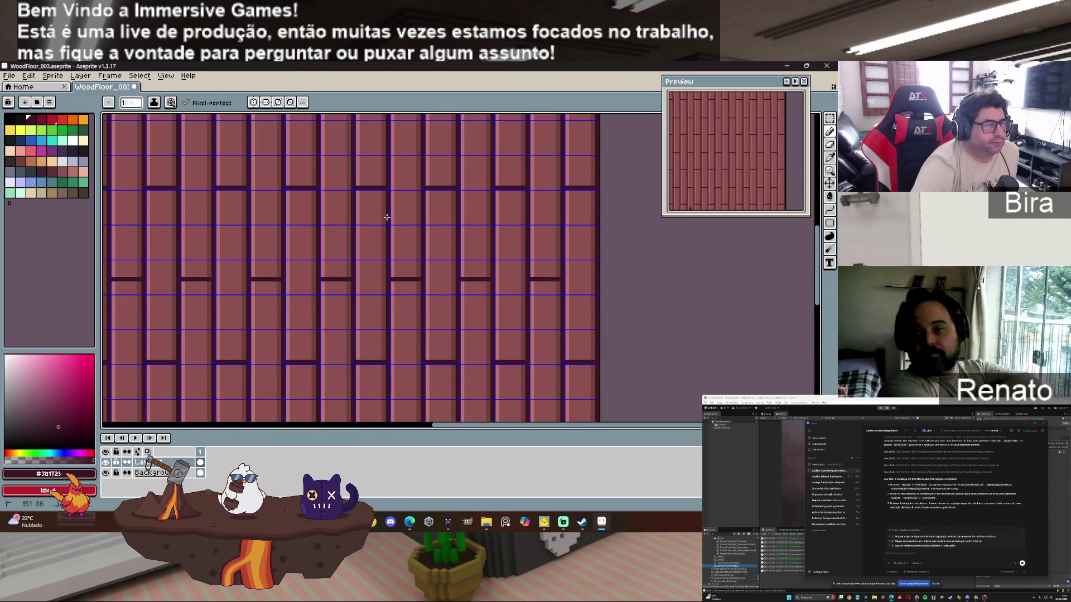
pyautogui.moveTo(384, 218); pyautogui.dragTo(370, 226)
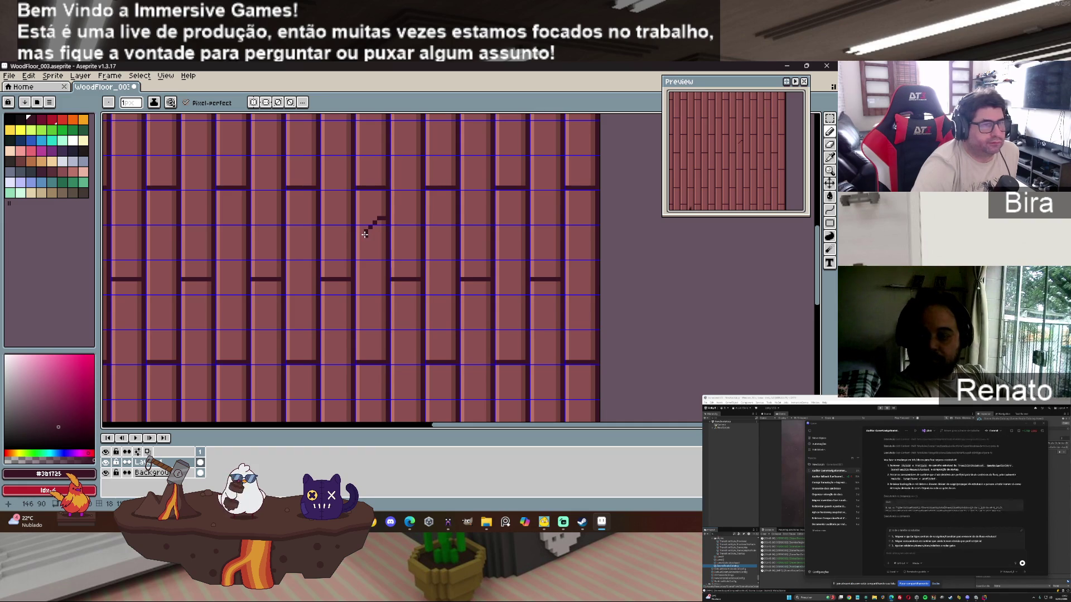
pyautogui.scroll(1, 366, 245)
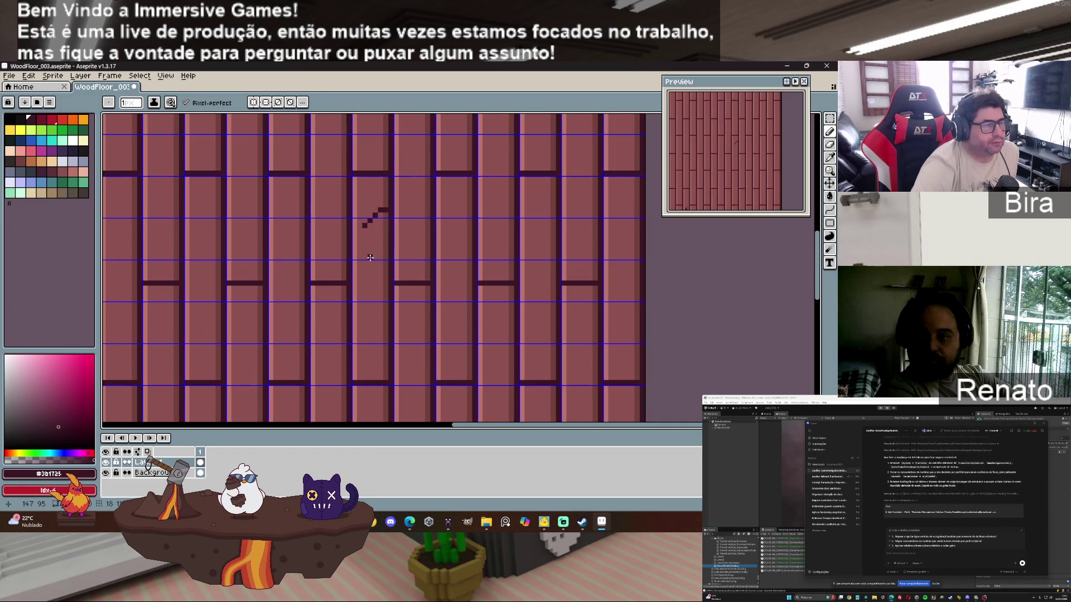
pyautogui.keyDown('alt'); pyautogui.click(377, 211); pyautogui.keyUp('alt')
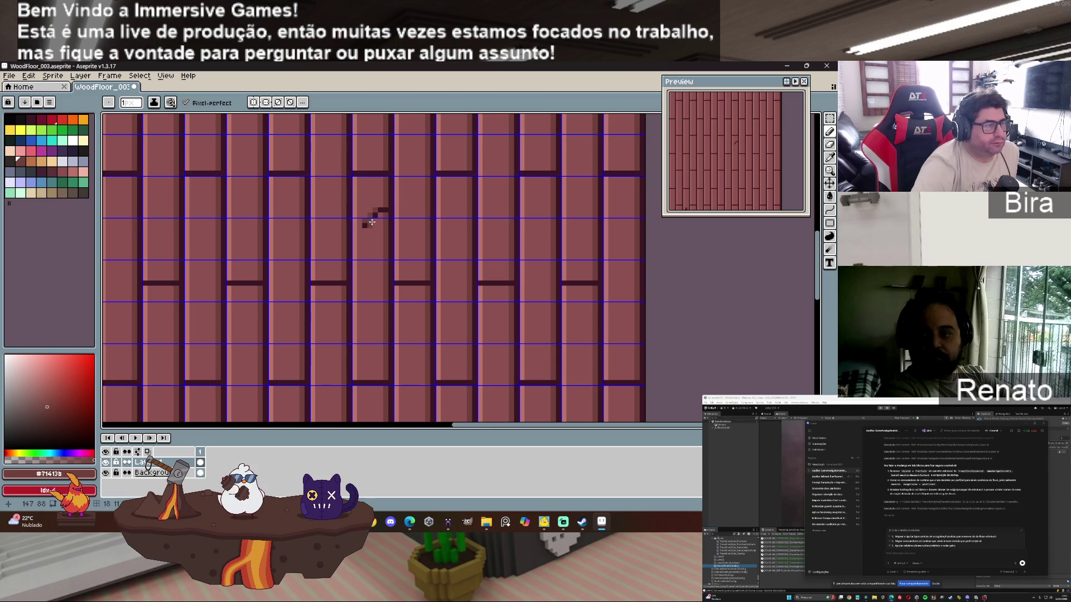
pyautogui.click(374, 219)
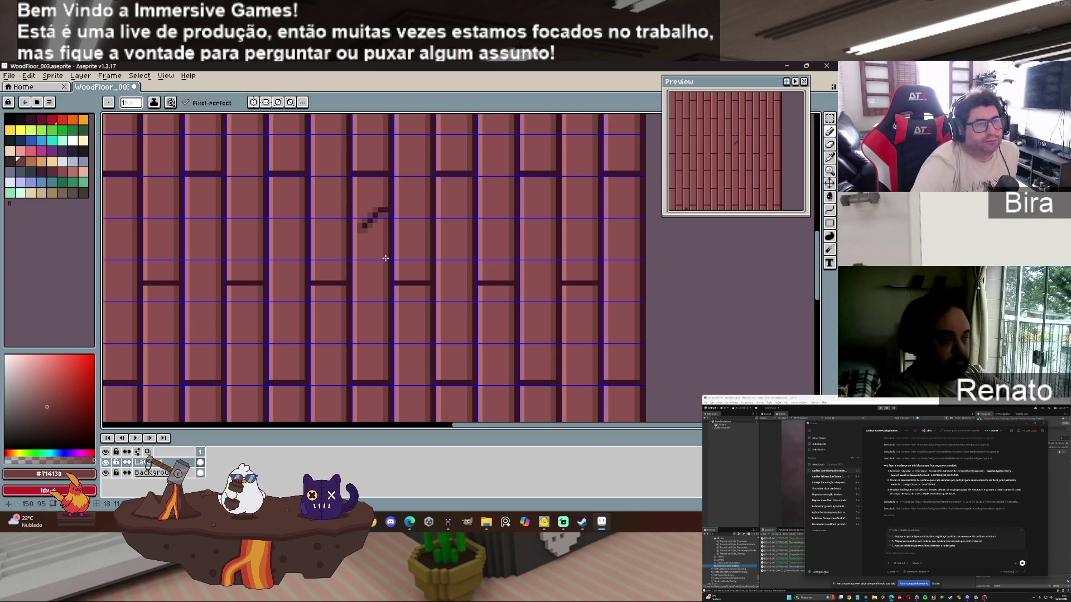
# Step: Add a vertical dark knot mark on another plank and shade around it in medium brown
pyautogui.scroll(-4, 385, 259)
pyautogui.scroll(4, 407, 241)
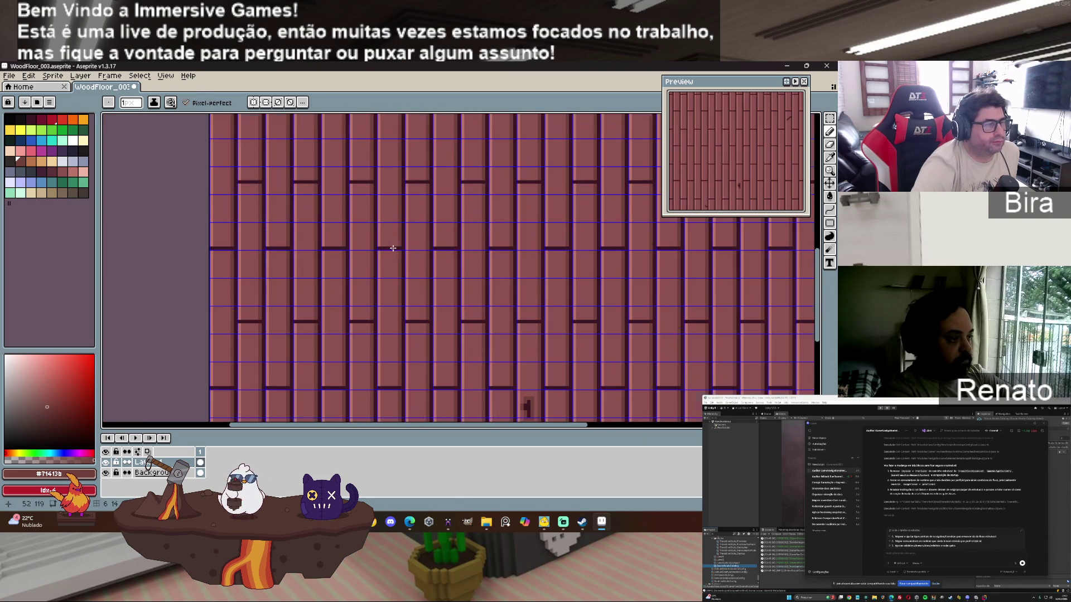
pyautogui.keyDown('alt'); pyautogui.click(391, 244); pyautogui.keyUp('alt')
pyautogui.scroll(2, 387, 239)
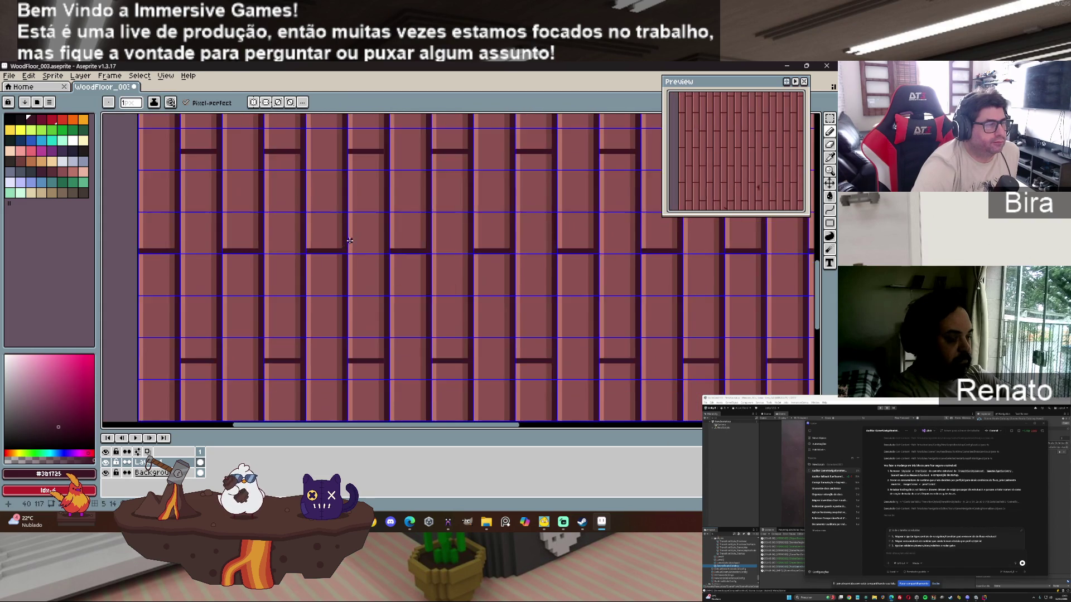
pyautogui.moveTo(348, 190); pyautogui.dragTo(350, 221)
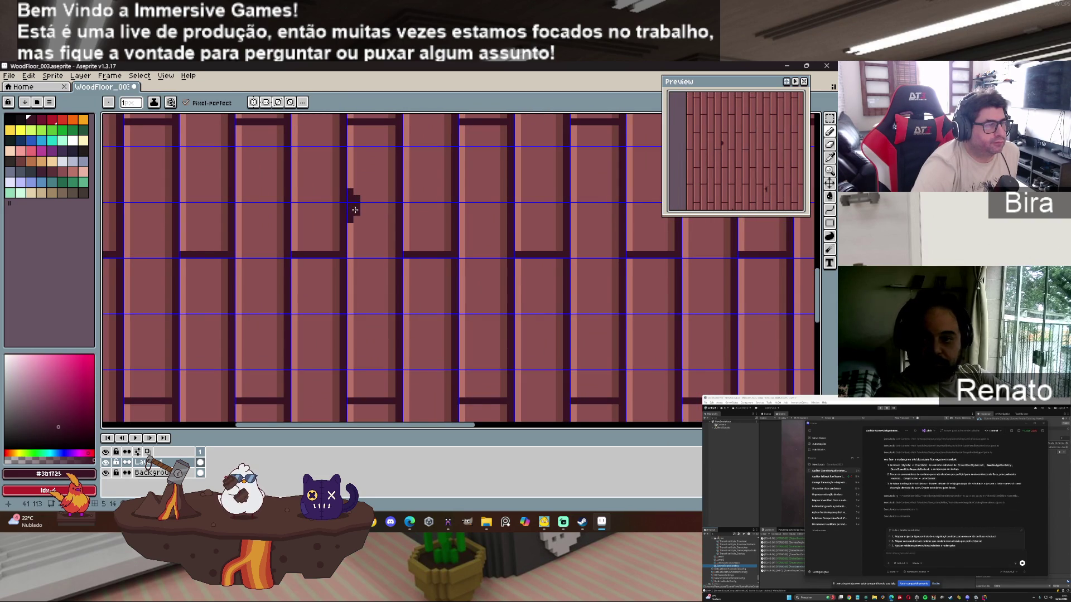
pyautogui.keyDown('alt'); pyautogui.click(372, 193); pyautogui.keyUp('alt')
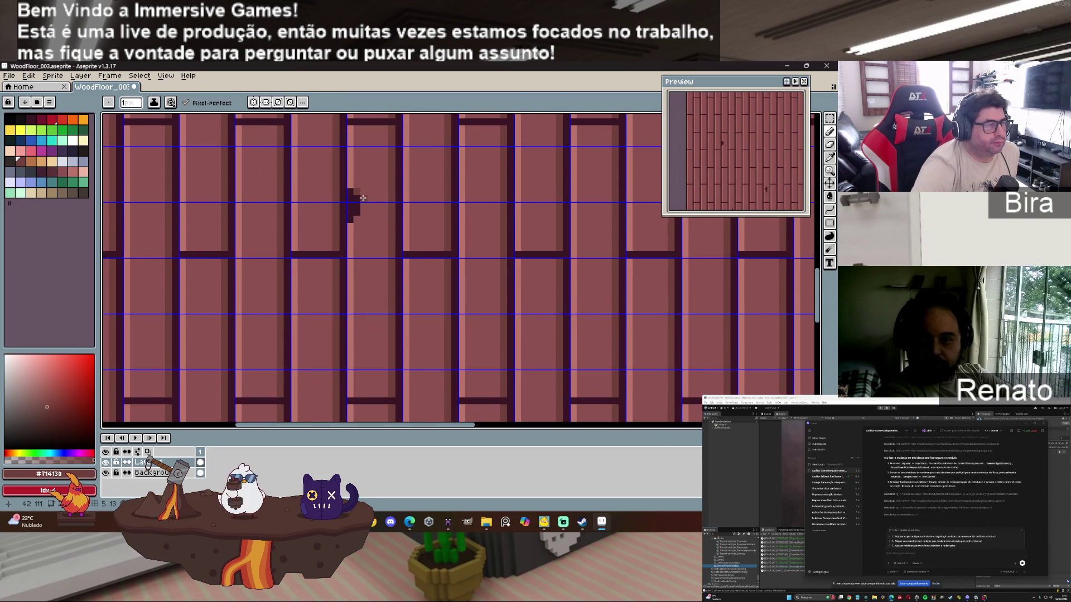
pyautogui.moveTo(360, 208); pyautogui.dragTo(358, 221)
pyautogui.click(359, 223)
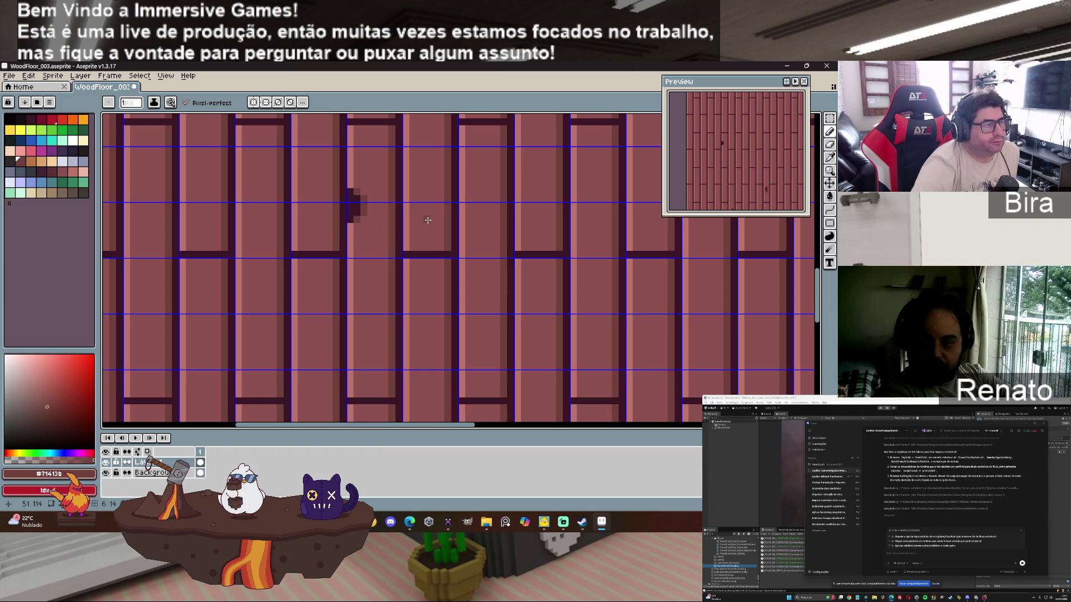
# Step: Draw an L-shaped dark knot, shade it in medium brown, and undo the shading that covered it
pyautogui.scroll(-3, 421, 225)
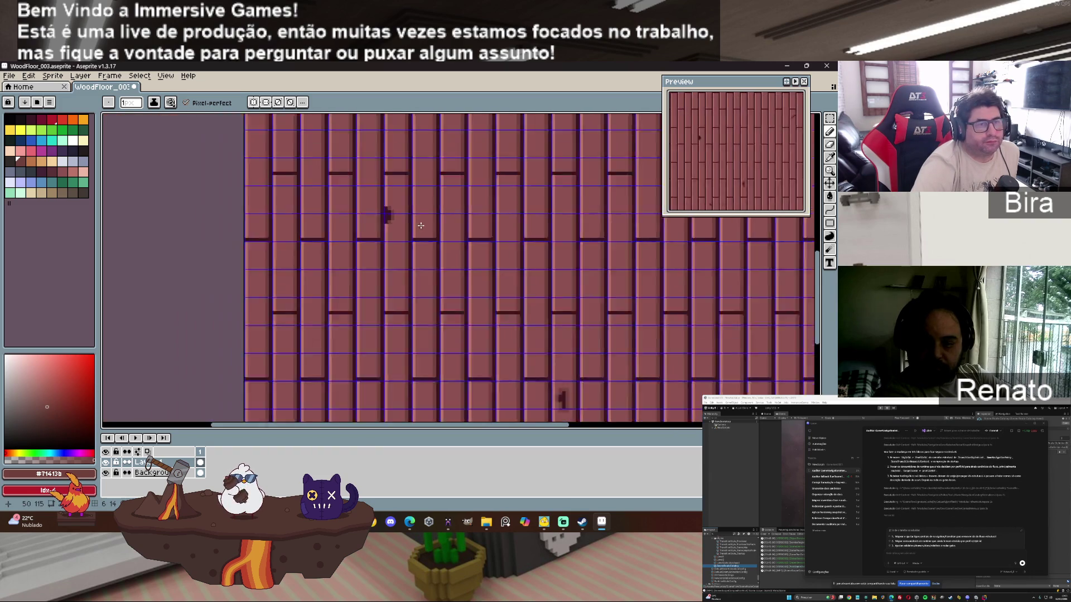
pyautogui.press('i')
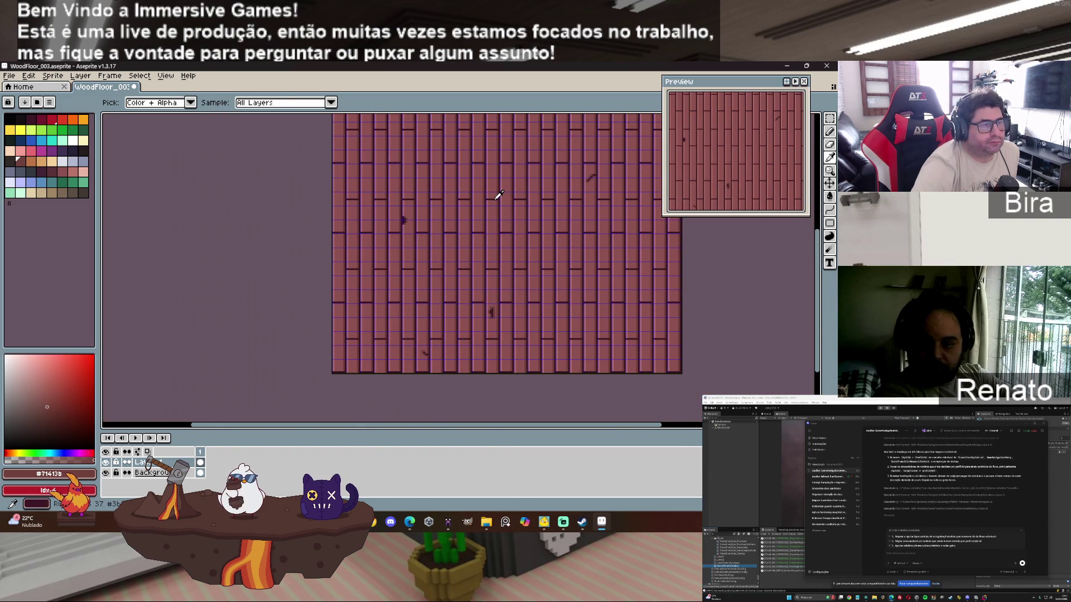
pyautogui.click(497, 196)
pyautogui.press('b')
pyautogui.scroll(2, 810, 271)
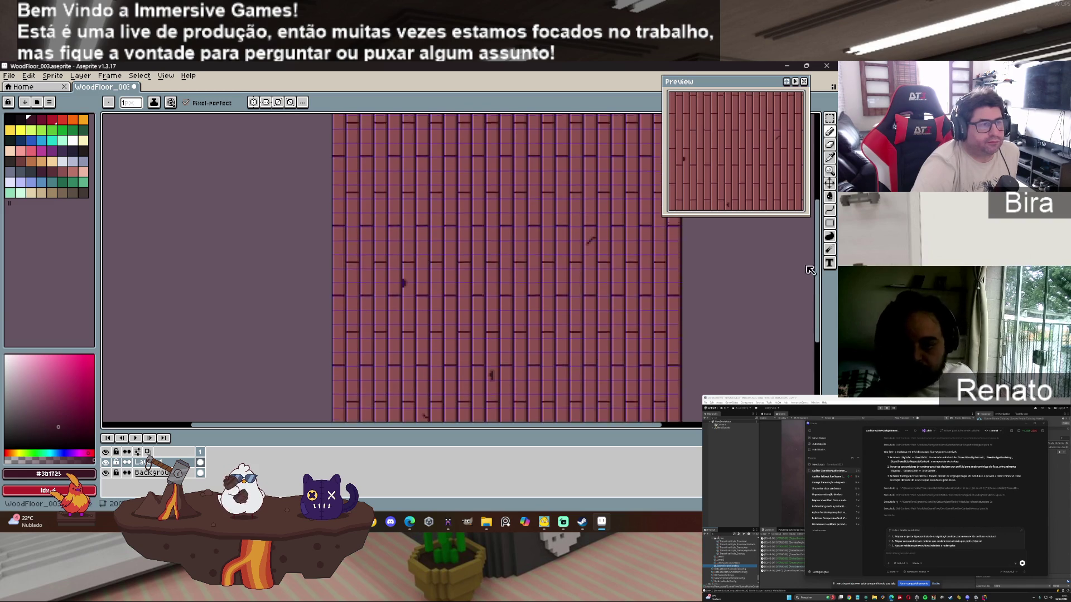
pyautogui.scroll(3, 473, 222)
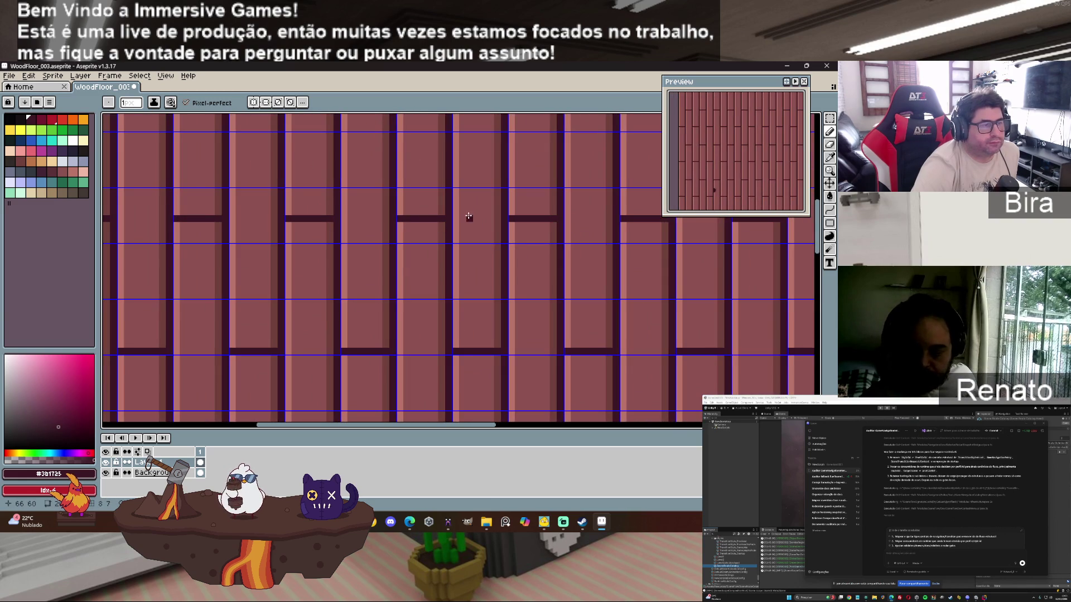
pyautogui.moveTo(468, 213); pyautogui.dragTo(477, 225)
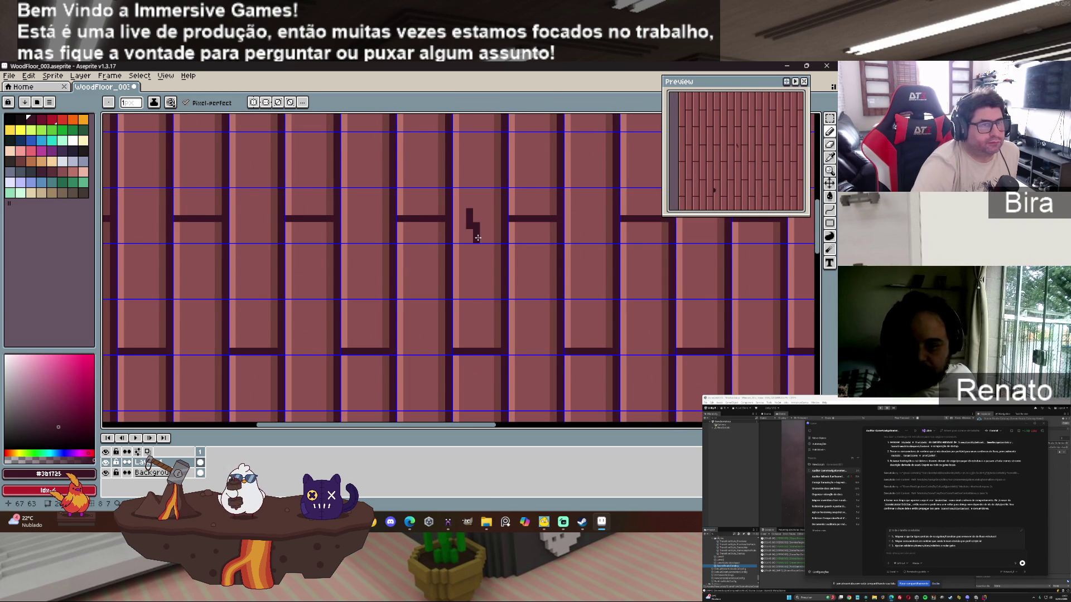
pyautogui.keyDown('alt'); pyautogui.click(478, 217); pyautogui.keyUp('alt')
pyautogui.click(471, 218)
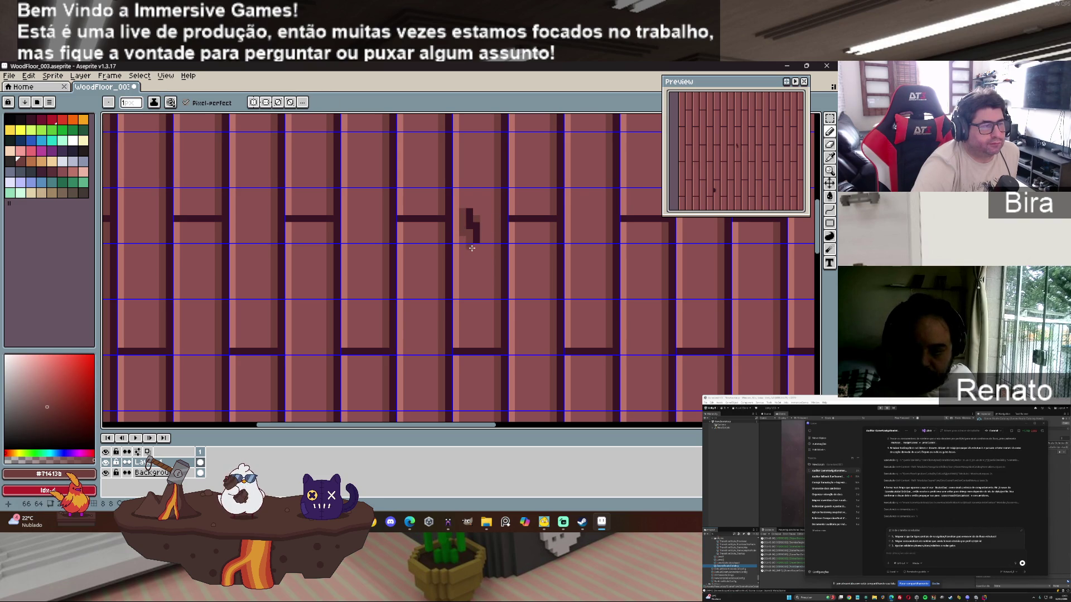
pyautogui.moveTo(482, 234)
pyautogui.mouseDown()
pyautogui.moveTo(482, 222)
pyautogui.moveTo(479, 249)
pyautogui.mouseUp()
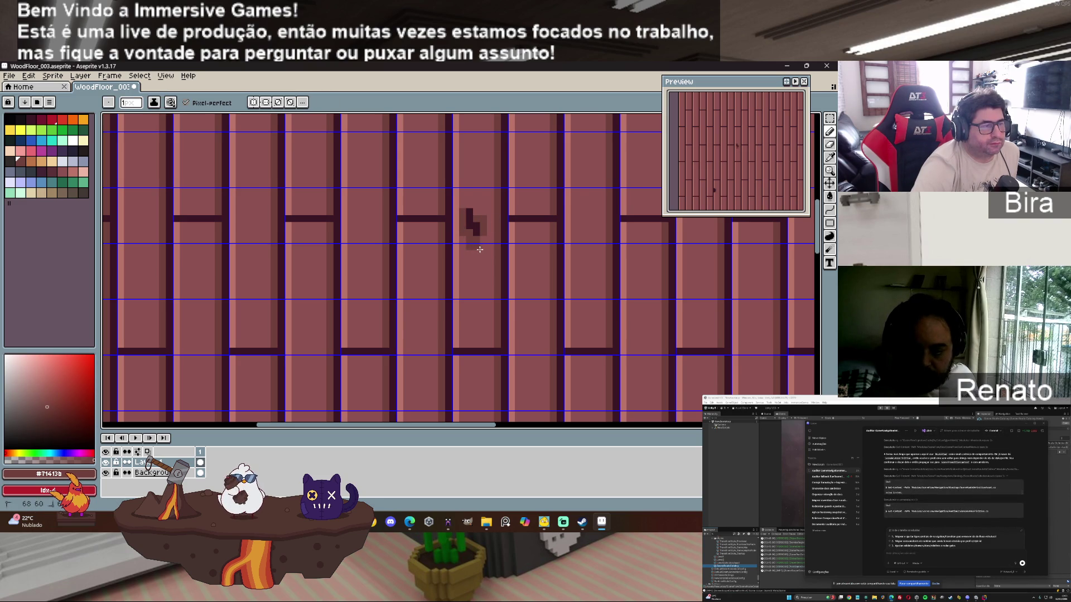
pyautogui.hotkey('ctrl', 'z')
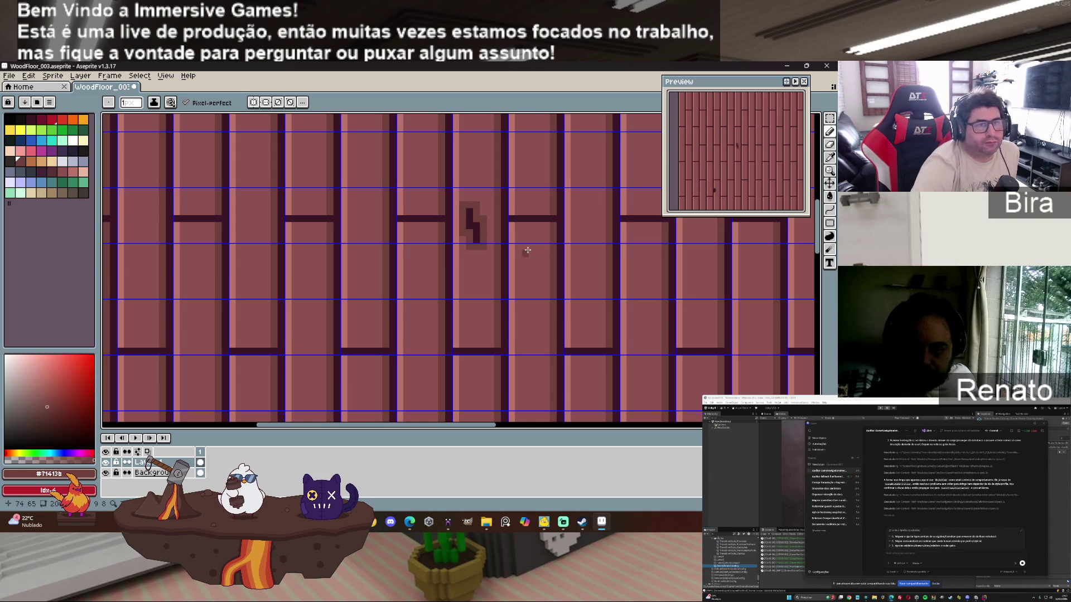
pyautogui.scroll(-4, 528, 250)
pyautogui.scroll(-1, 591, 267)
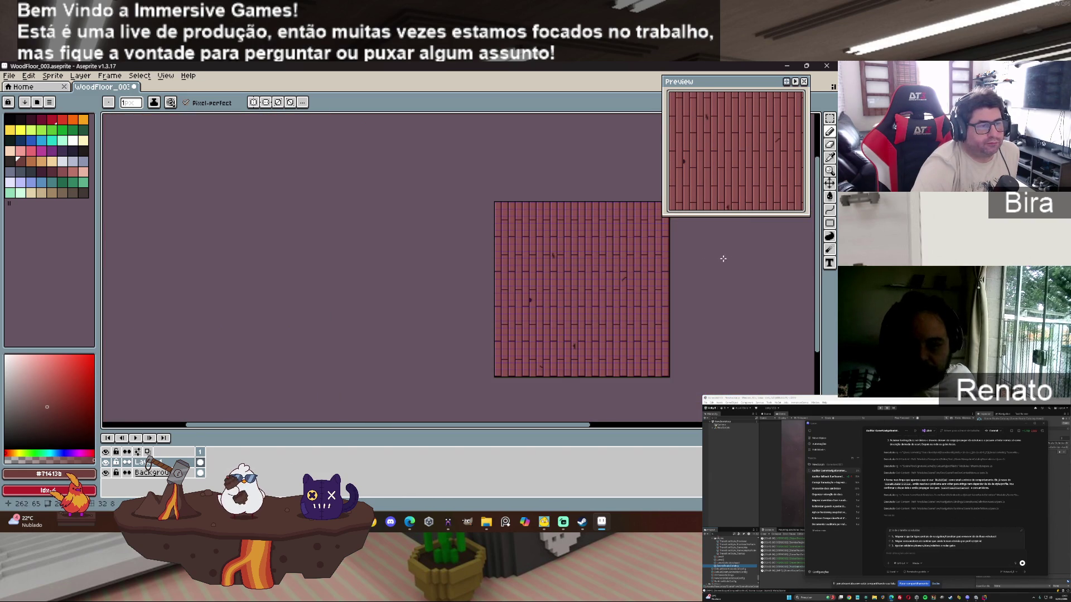
# Step: On the right-hand plank, sample the dark seam colour, then the medium brown shading colour
pyautogui.scroll(3, 598, 256)
pyautogui.scroll(1, 598, 256)
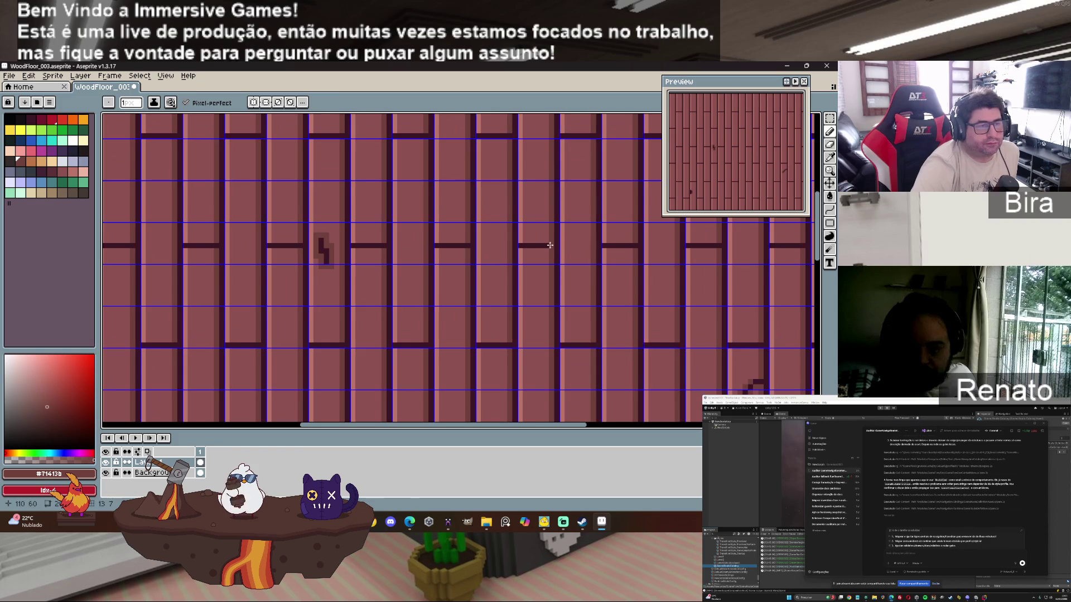
pyautogui.keyDown('alt'); pyautogui.click(554, 239); pyautogui.keyUp('alt')
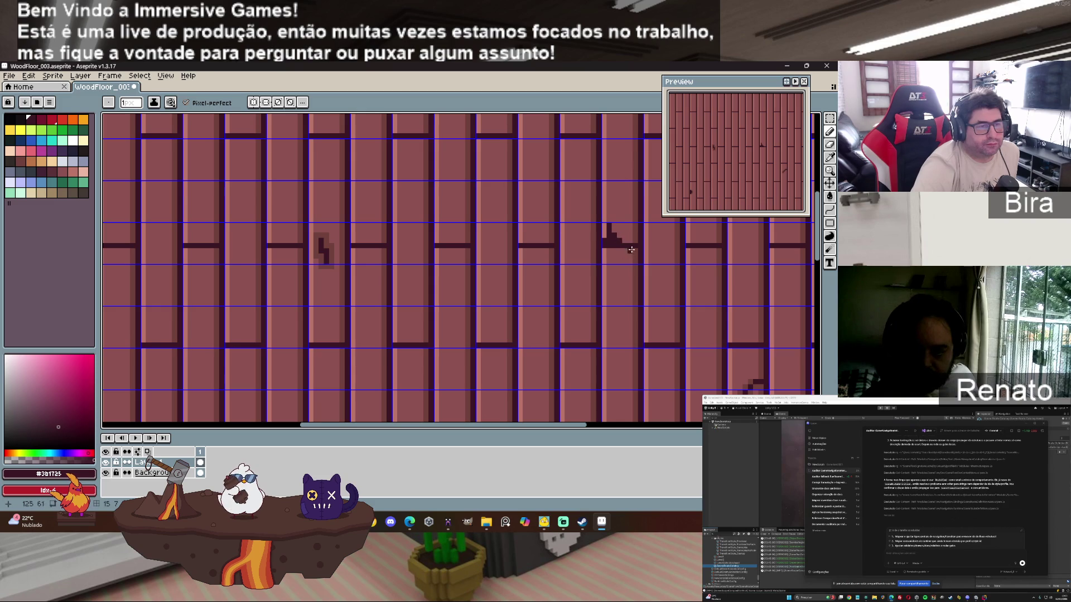
pyautogui.scroll(2, 631, 231)
pyautogui.scroll(-1, 635, 231)
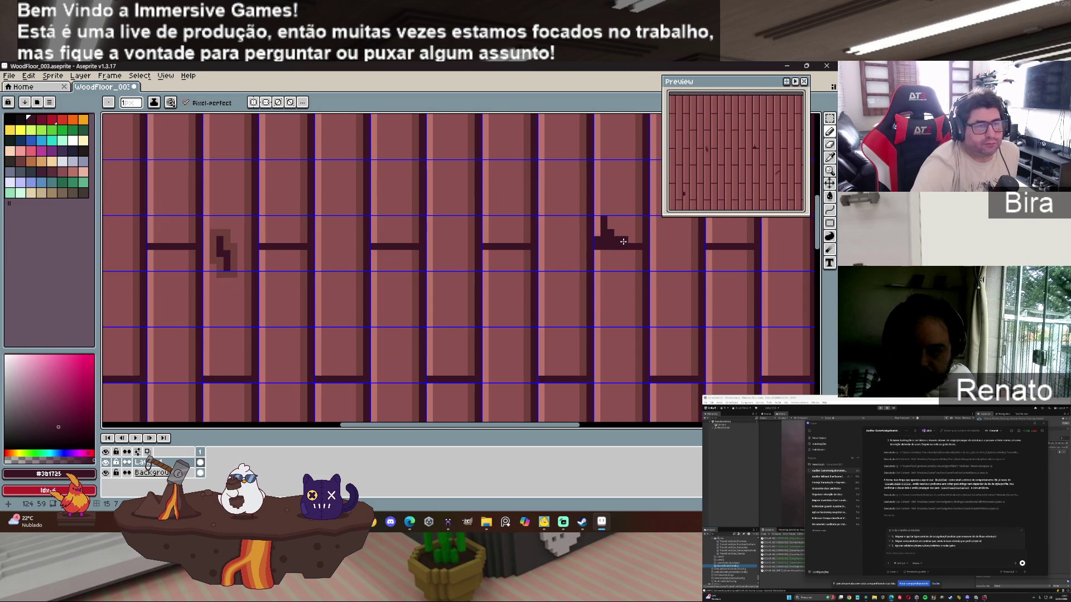
pyautogui.press('alt')
pyautogui.keyDown('alt'); pyautogui.click(628, 239); pyautogui.keyUp('alt')
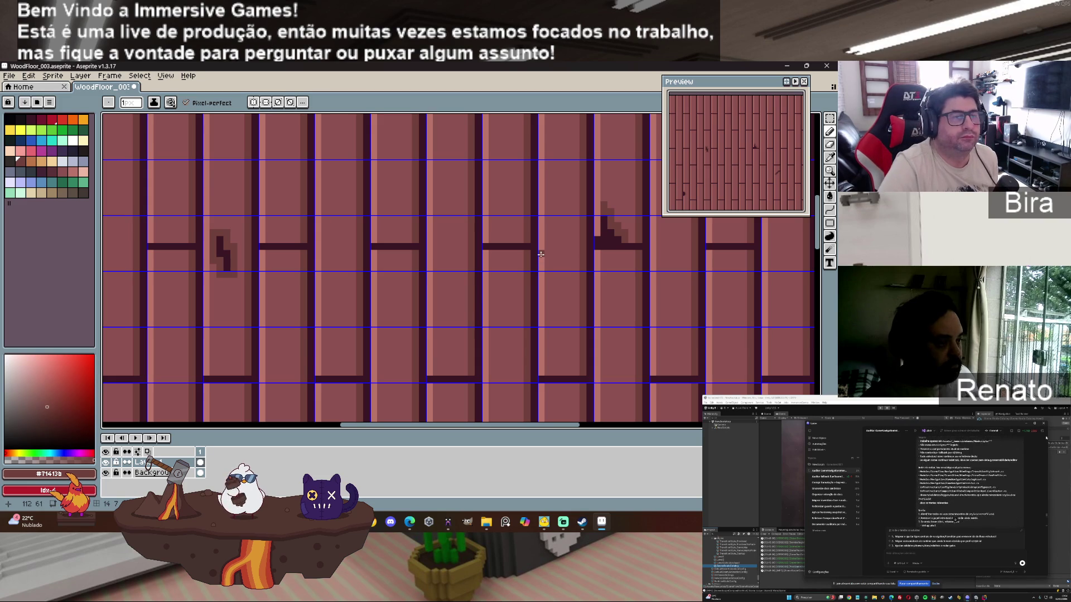
# Step: Extend the stepped seam knot upward with extra dark pixels
pyautogui.keyDown('alt'); pyautogui.click(597, 246); pyautogui.keyUp('alt')
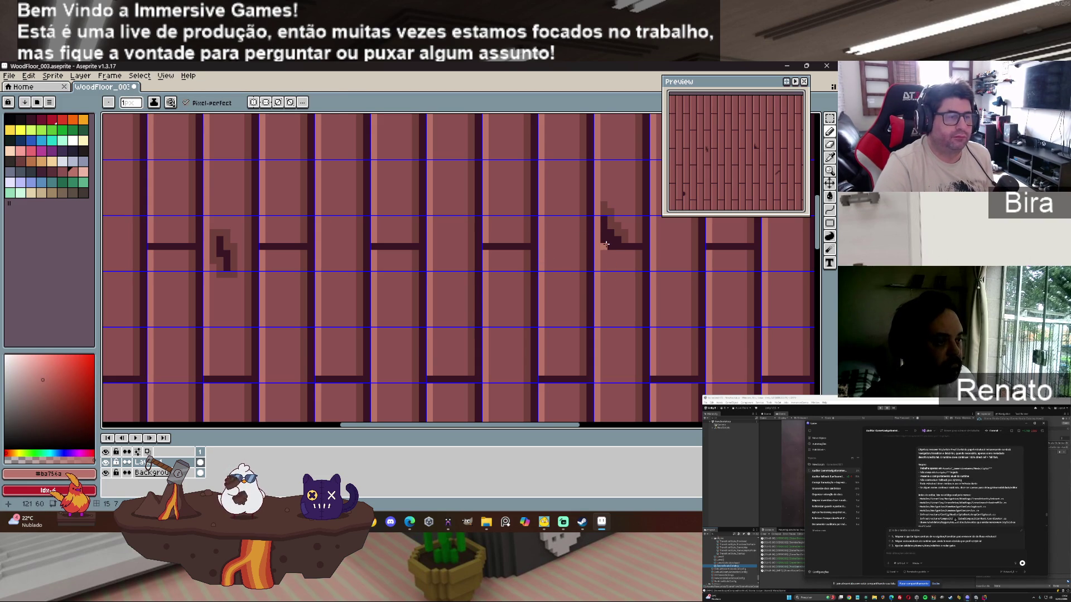
pyautogui.scroll(1, 604, 250)
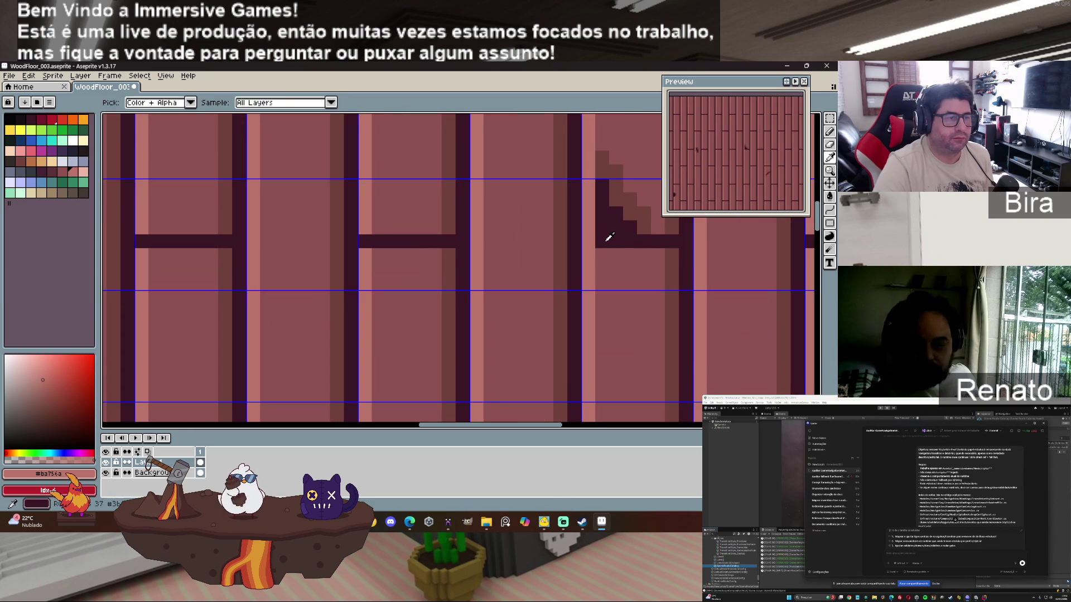
pyautogui.keyDown('alt'); pyautogui.click(608, 233); pyautogui.keyUp('alt')
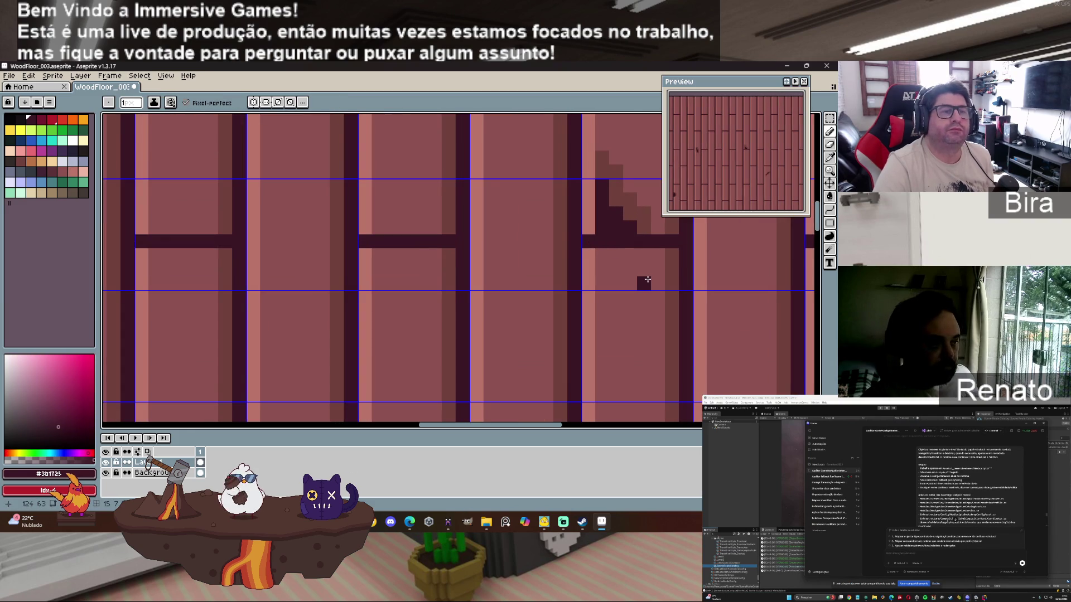
pyautogui.click(588, 214)
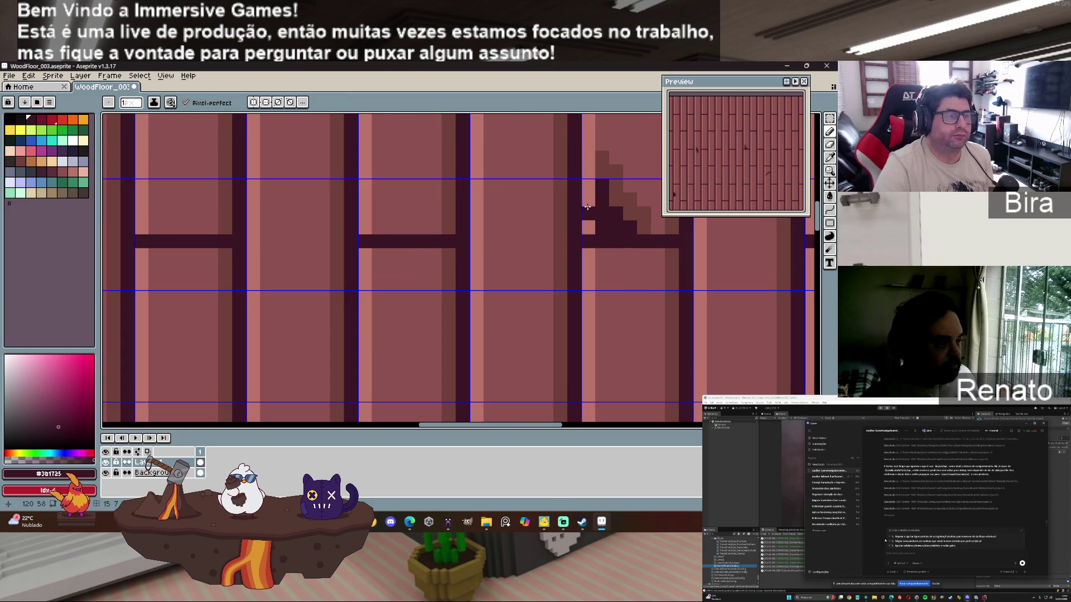
pyautogui.click(586, 200)
pyautogui.click(587, 187)
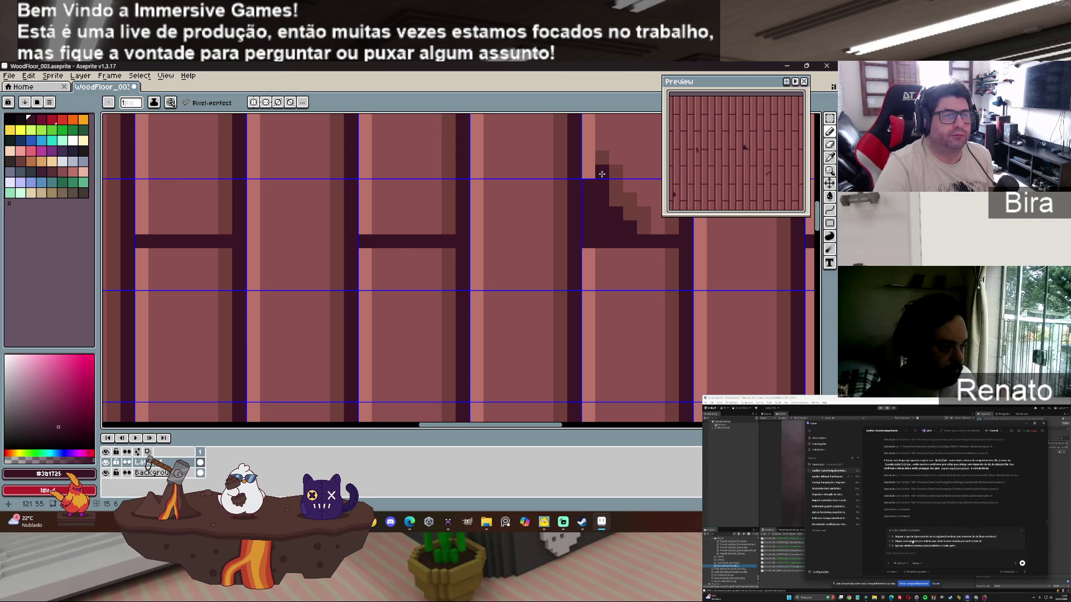
pyautogui.press('super')
pyautogui.press('super')
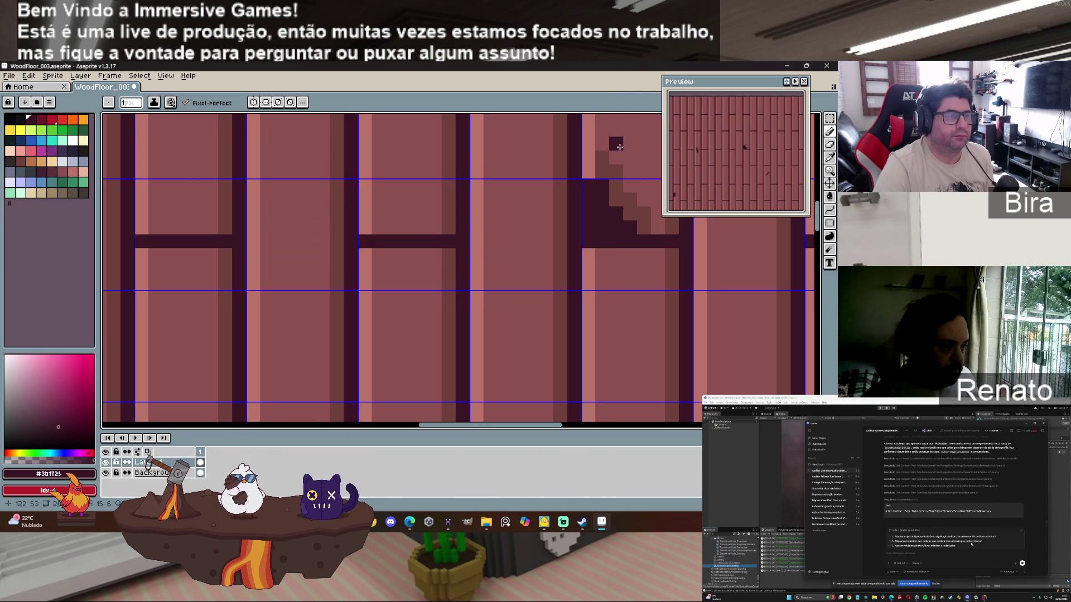
pyautogui.press('super')
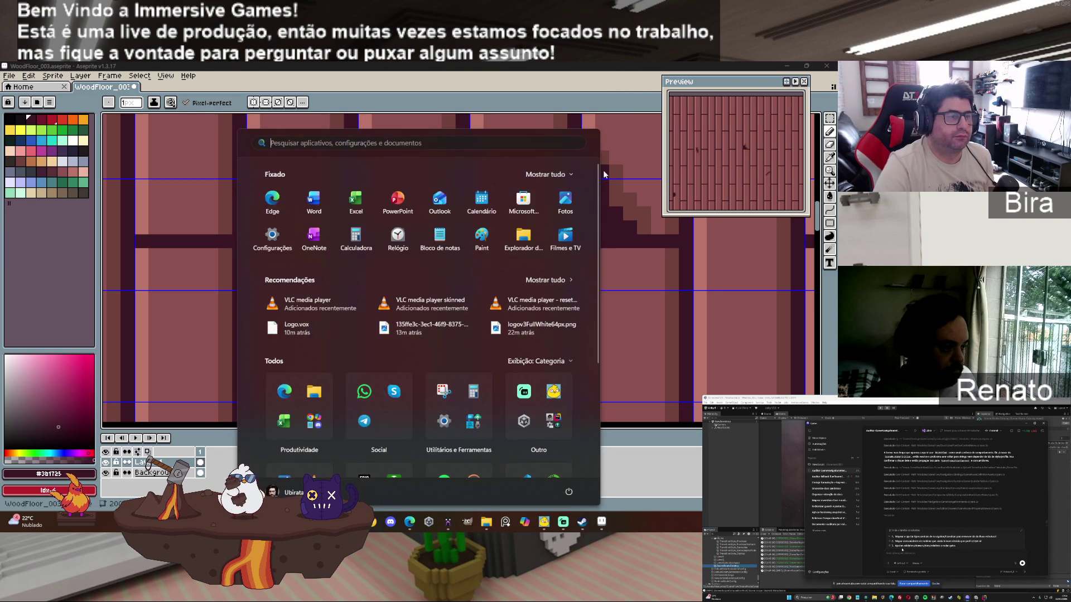
pyautogui.press('super')
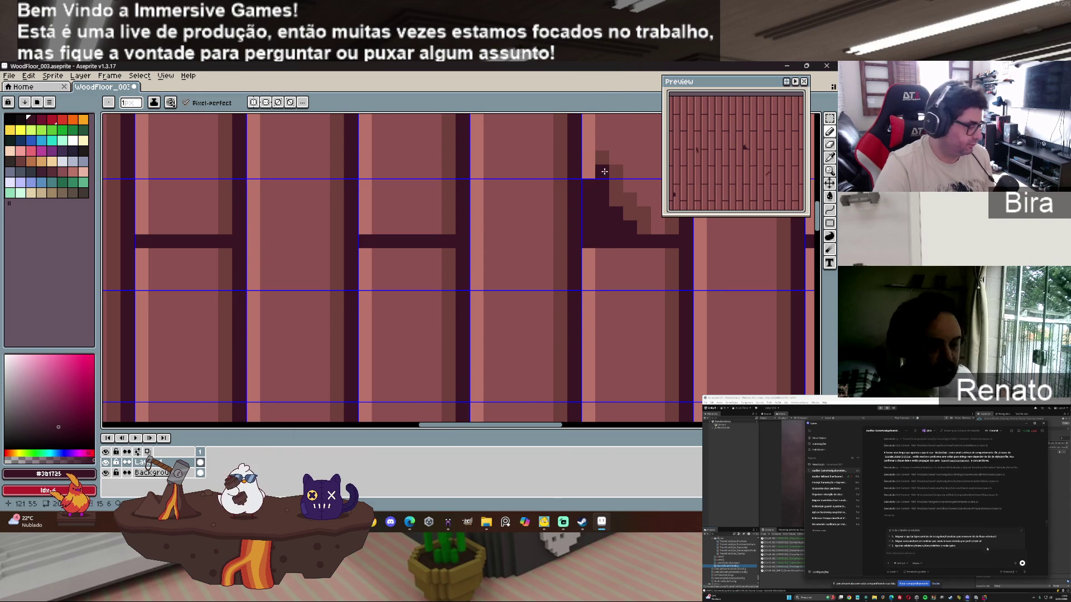
# Step: Paint brown shading around the knot, restoring two pixels to the plank base colour
pyautogui.keyDown('alt'); pyautogui.click(603, 171); pyautogui.keyUp('alt')
pyautogui.click(588, 171)
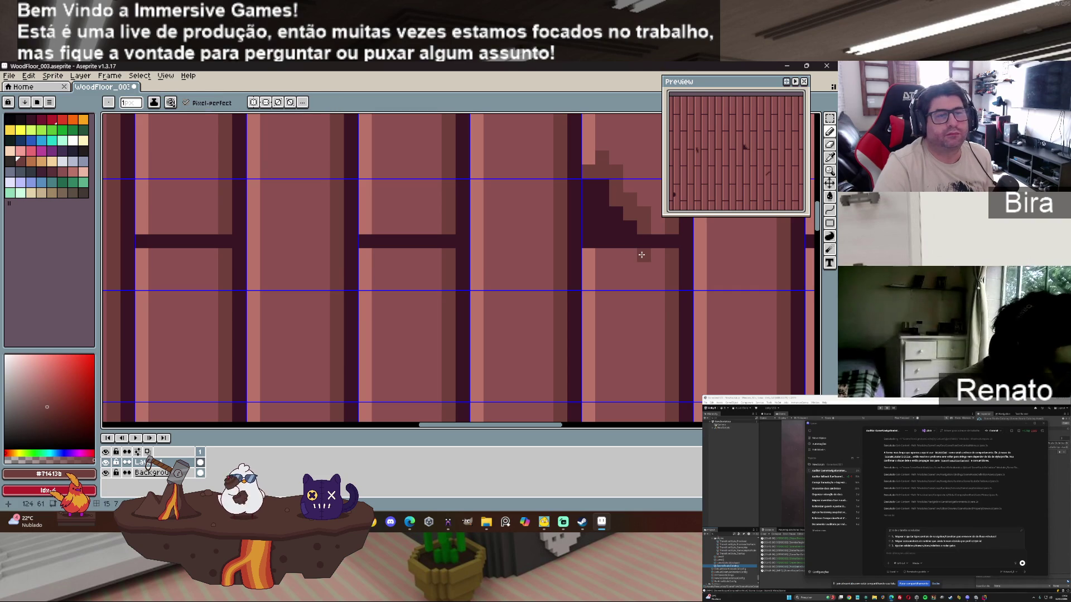
pyautogui.moveTo(648, 239); pyautogui.dragTo(655, 252)
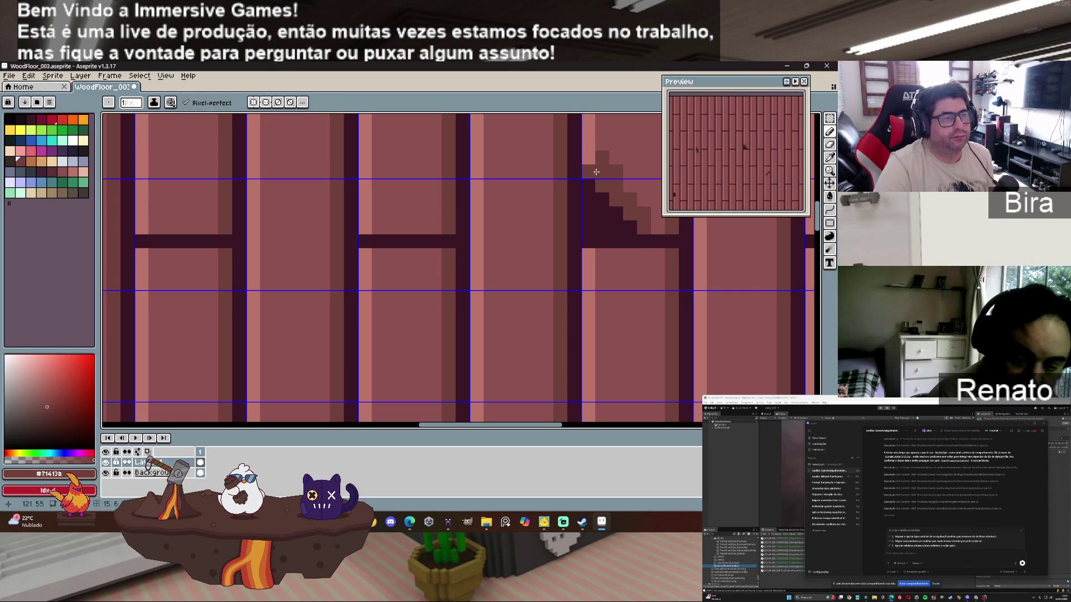
pyautogui.keyDown('alt'); pyautogui.click(614, 160); pyautogui.keyUp('alt')
pyautogui.moveTo(608, 165); pyautogui.dragTo(626, 179)
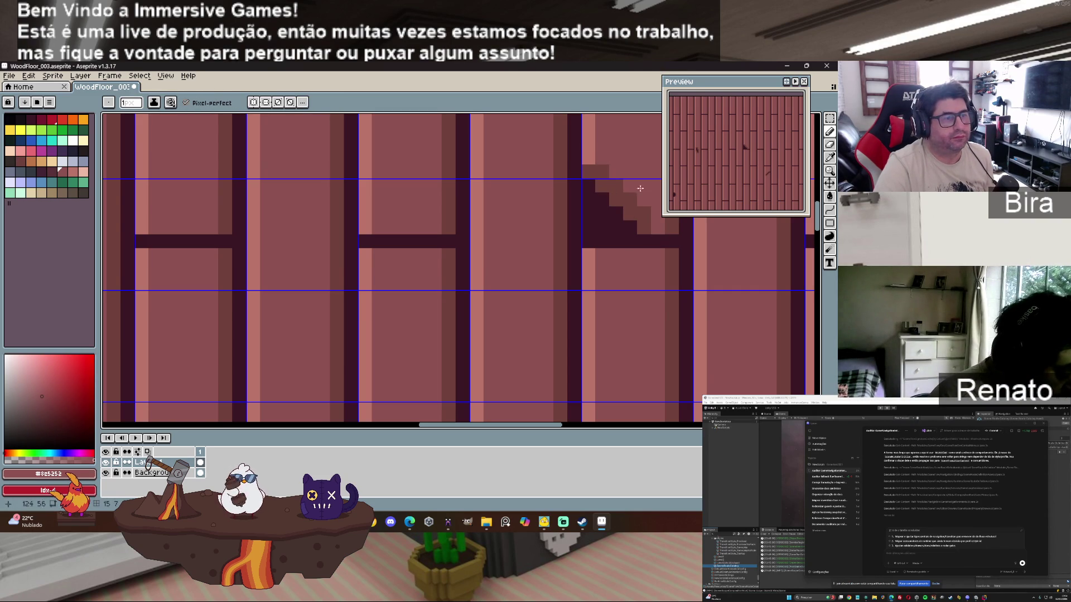
pyautogui.press('alt')
pyautogui.keyDown('alt'); pyautogui.click(659, 231); pyautogui.keyUp('alt')
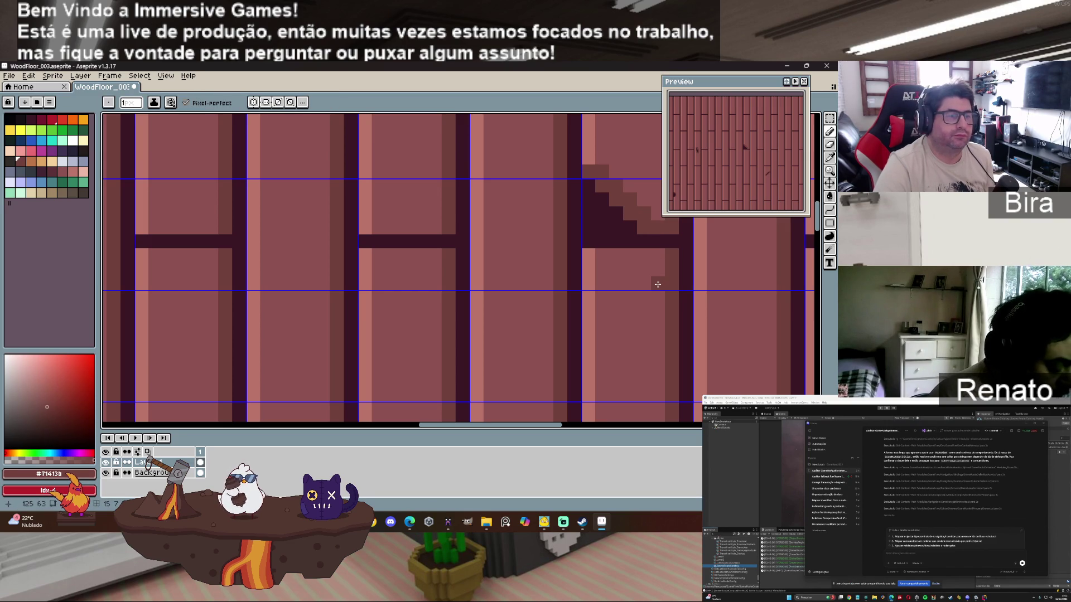
# Step: Sample the dark seam colour again and zoom out to view the whole tile
pyautogui.scroll(-5, 615, 316)
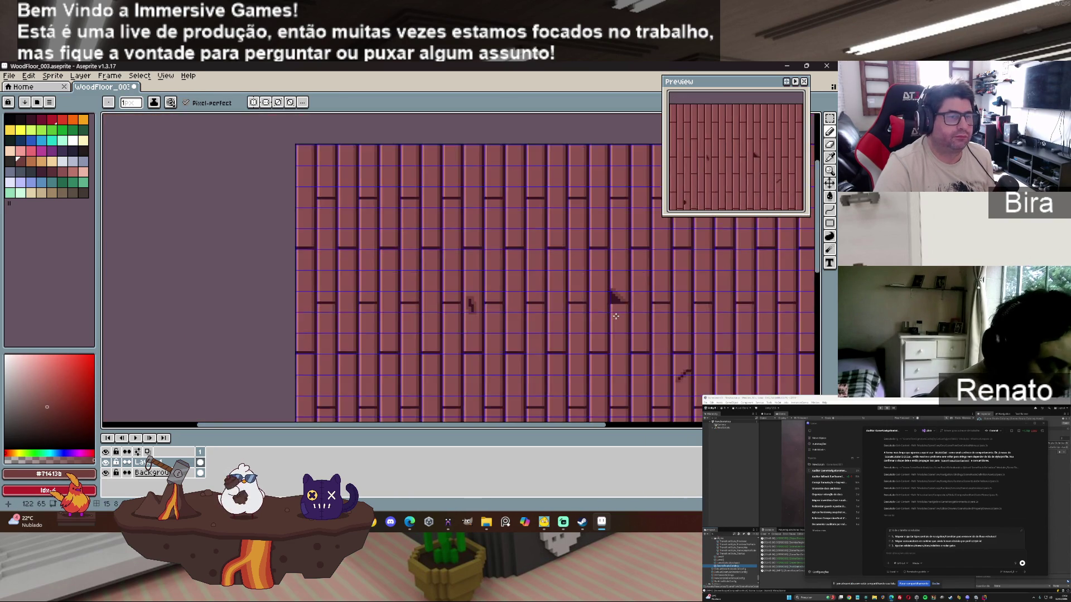
pyautogui.scroll(3, 615, 316)
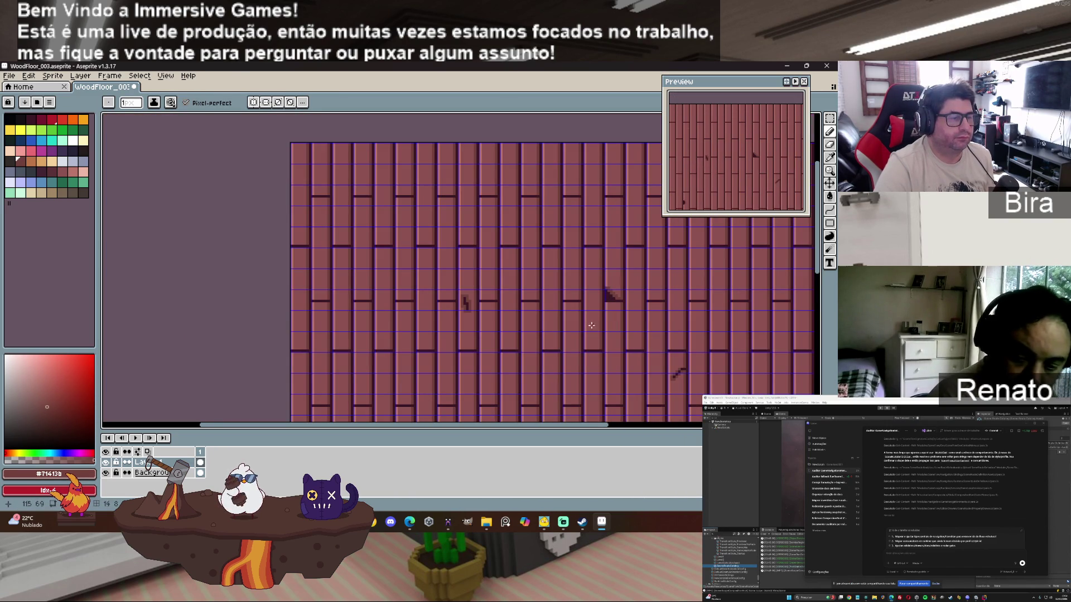
pyautogui.scroll(2, 555, 334)
pyautogui.press('i')
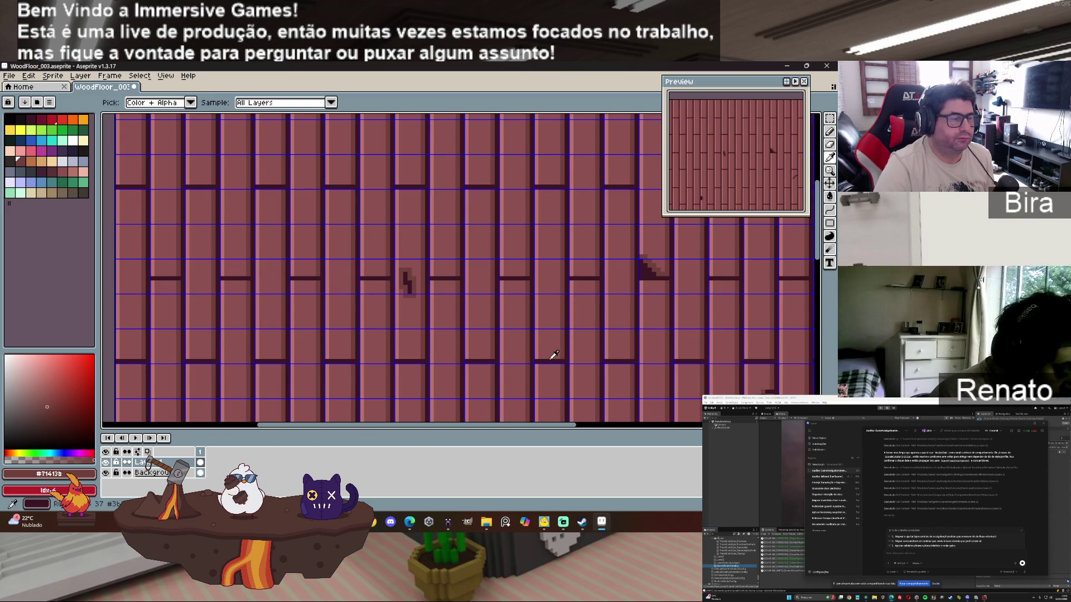
pyautogui.click(551, 360)
pyautogui.press('b')
pyautogui.scroll(-4, 549, 353)
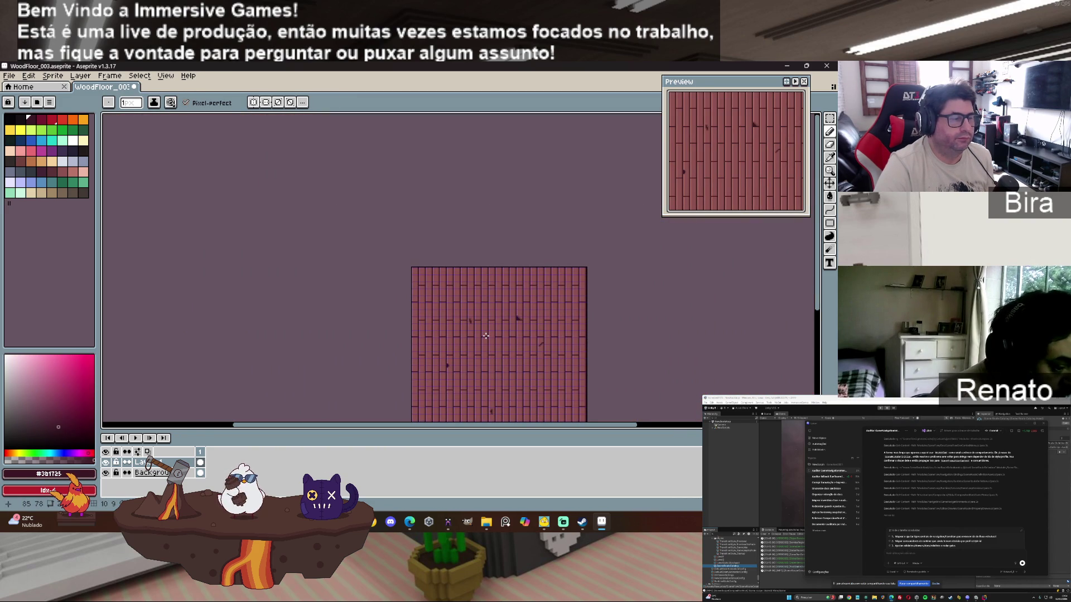
# Step: Save the sprite, then export WoodFloor_003.png at 100% into the Texture folder, accepting the layers warning
pyautogui.click(9, 76)
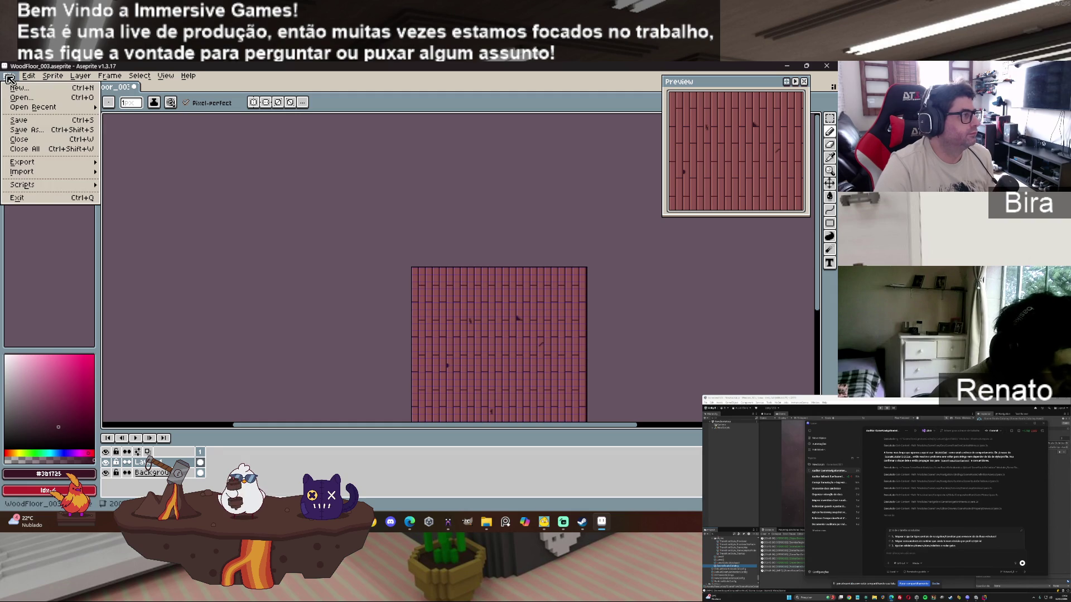
pyautogui.click(23, 120)
pyautogui.click(9, 76)
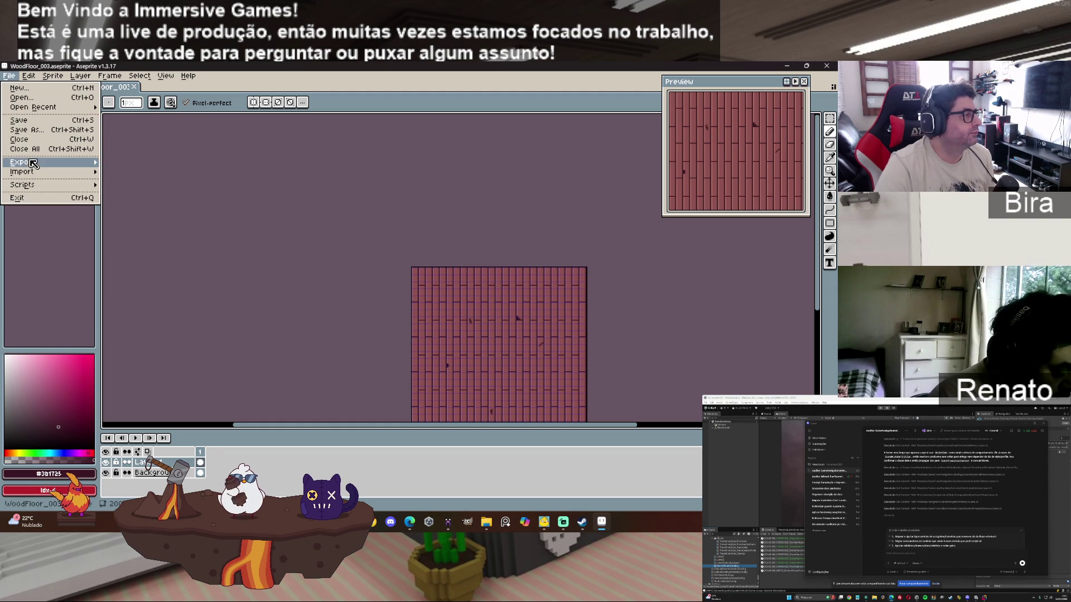
pyautogui.moveTo(32, 162)
pyautogui.click(160, 165)
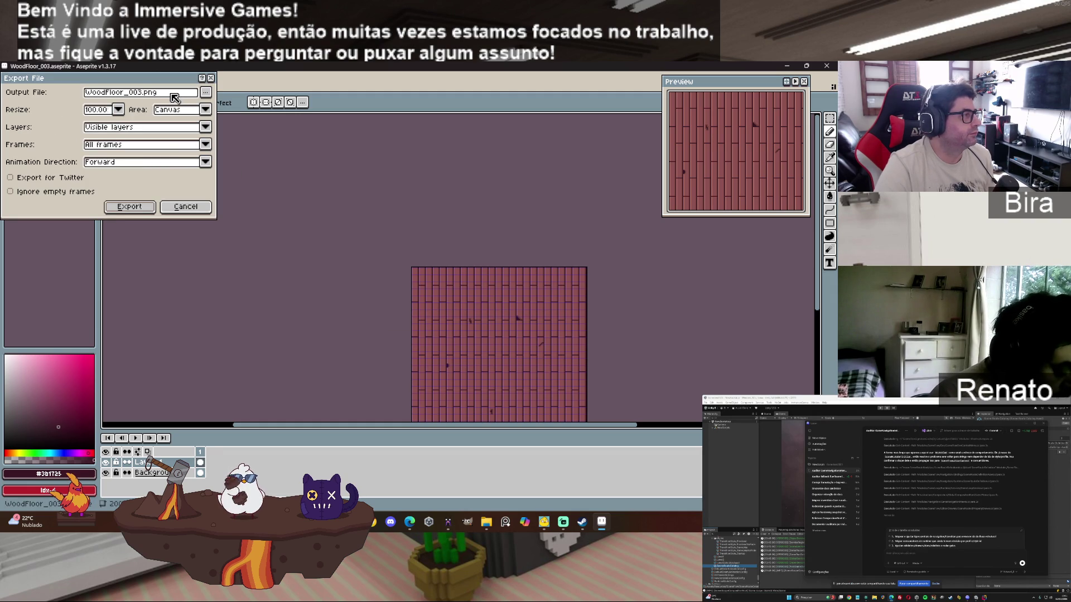
pyautogui.click(206, 92)
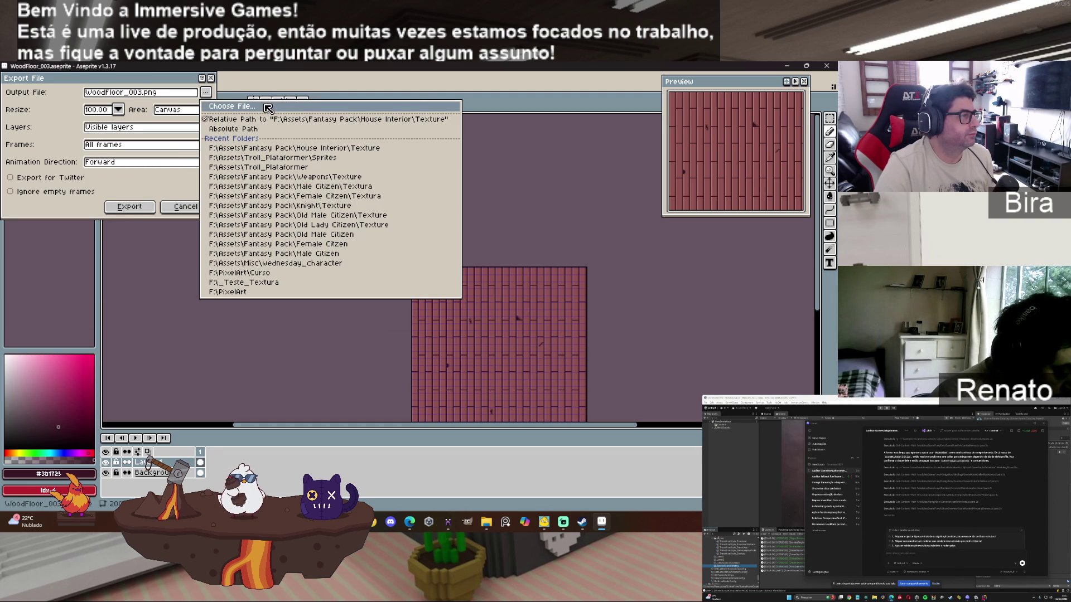
pyautogui.click(267, 107)
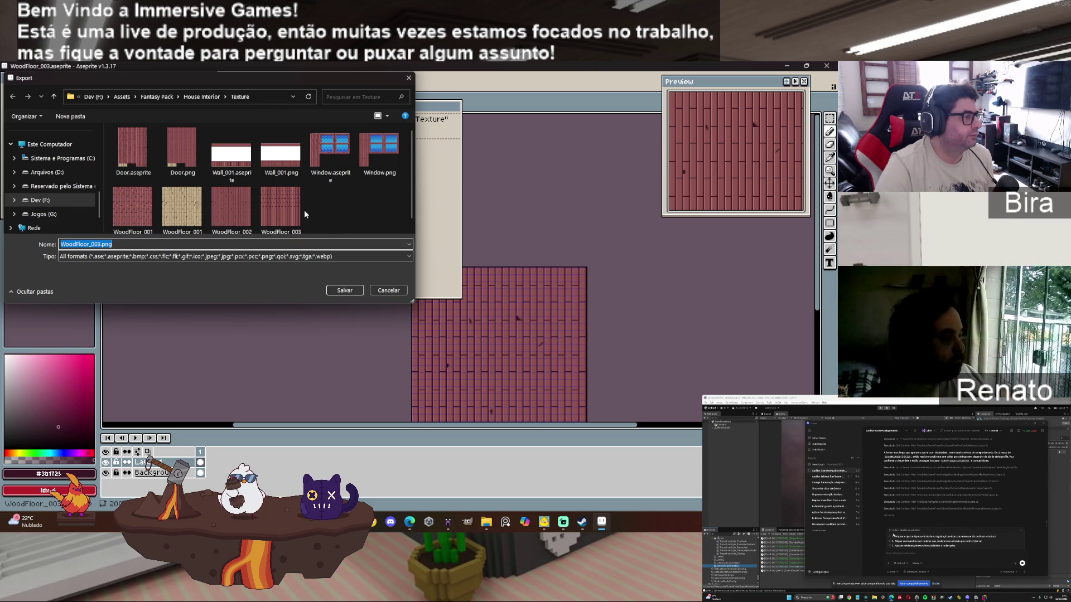
pyautogui.click(343, 291)
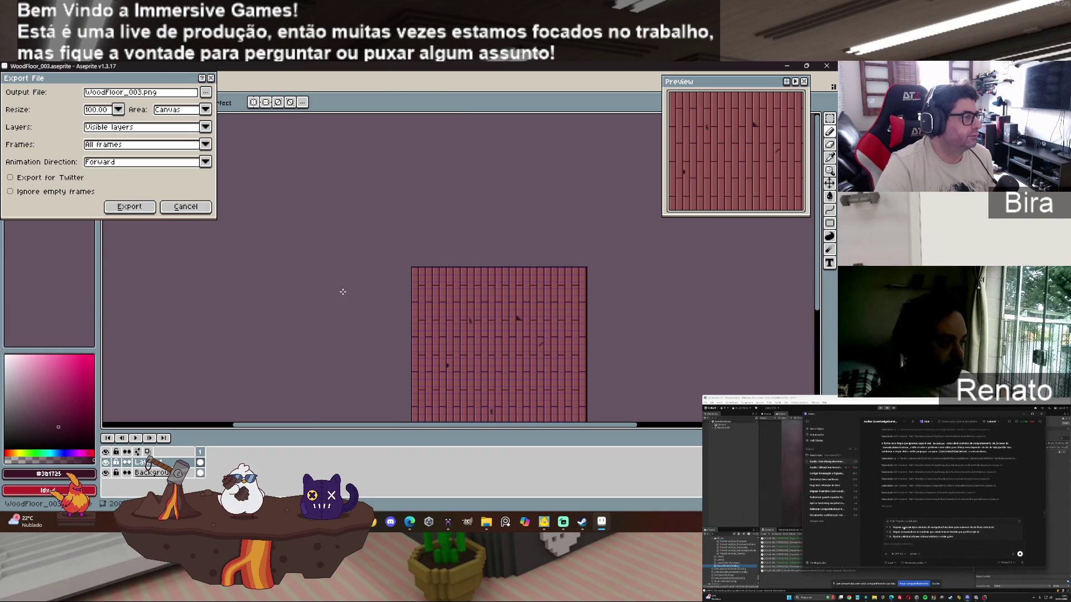
pyautogui.click(138, 212)
pyautogui.click(390, 339)
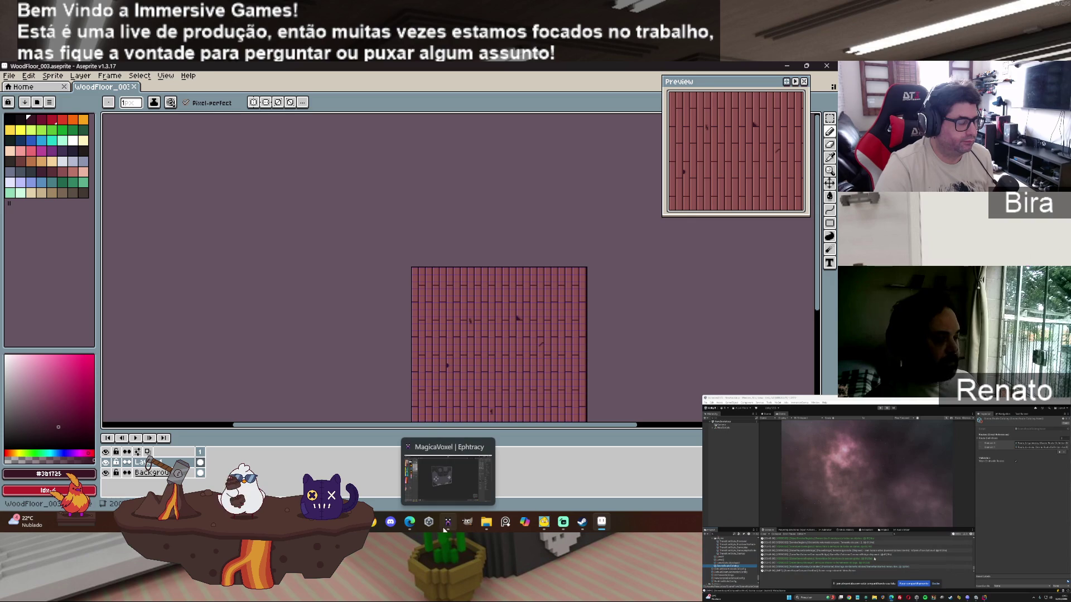
# Step: Minimize Aseprite and MagicaVoxel so Unity Hub's Get set up page is showing
pyautogui.click(434, 524)
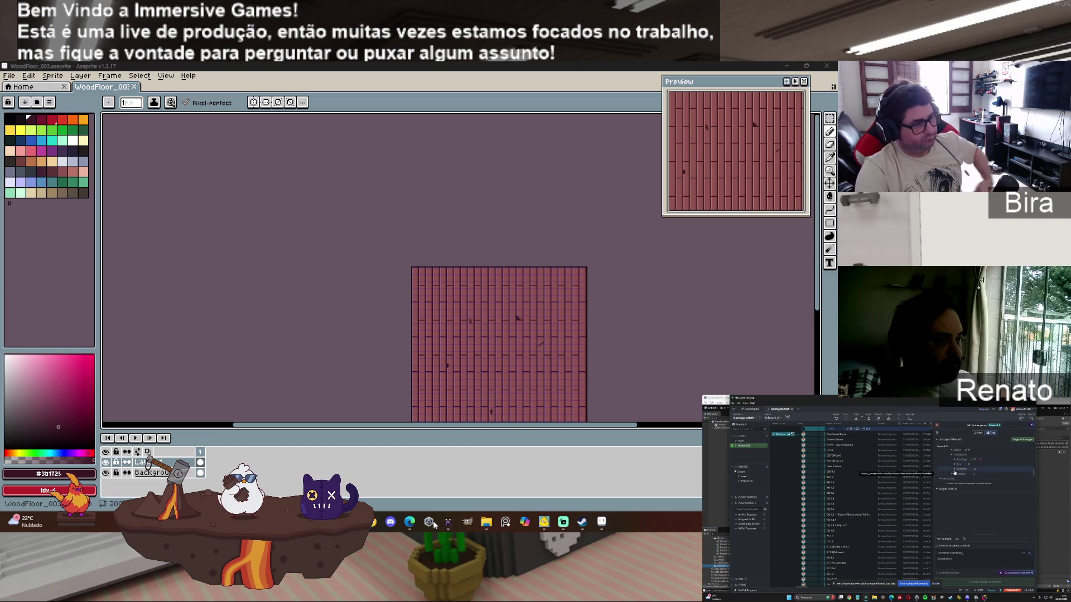
pyautogui.click(785, 66)
pyautogui.click(784, 66)
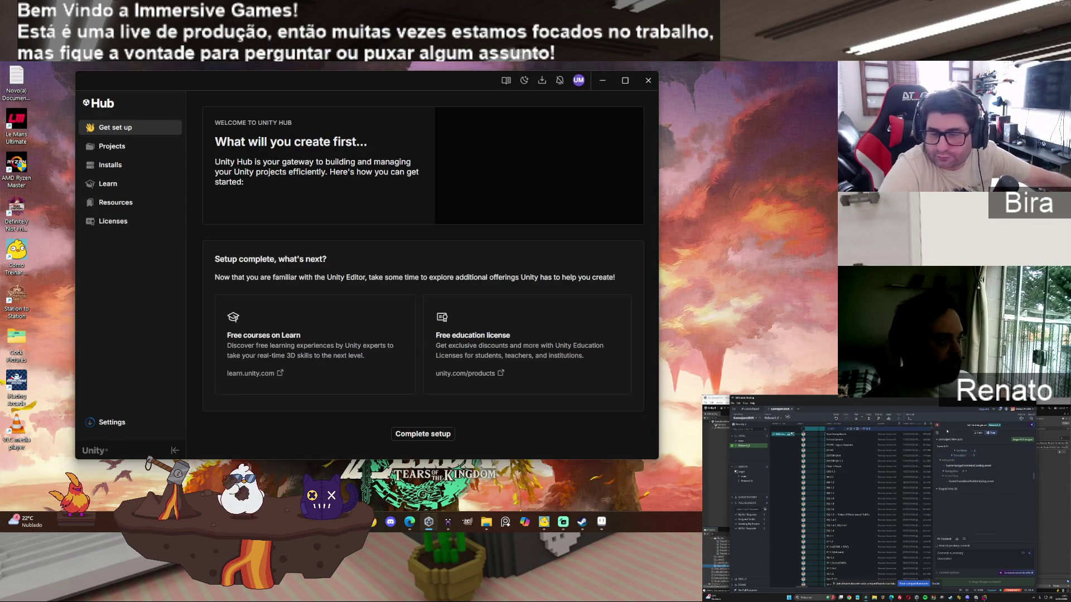
pyautogui.hotkey('alt', 'Tab')
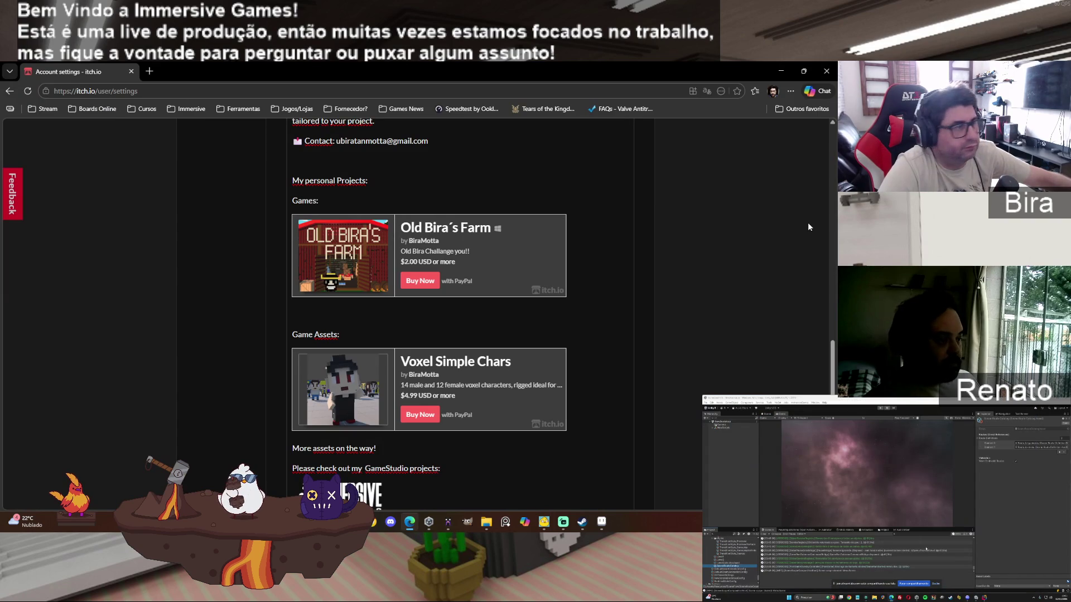
pyautogui.click(827, 71)
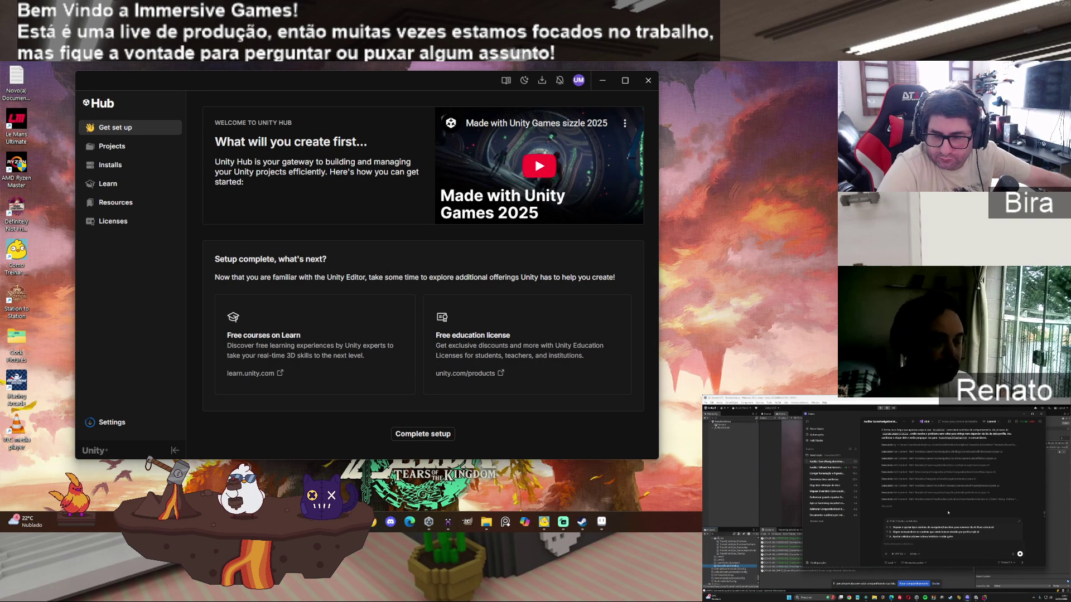
pyautogui.click(409, 521)
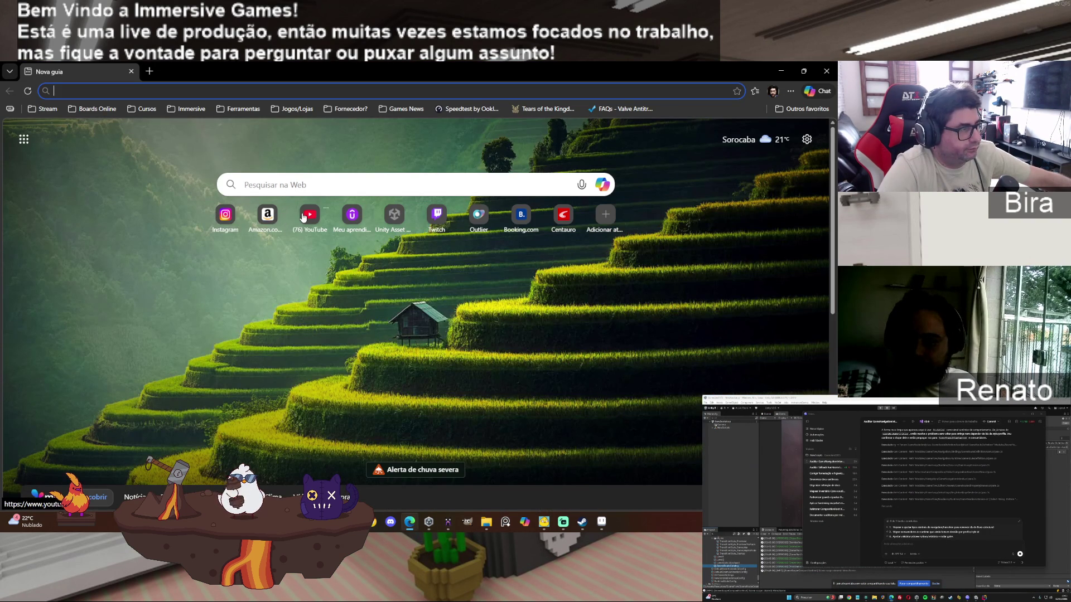
pyautogui.click(226, 215)
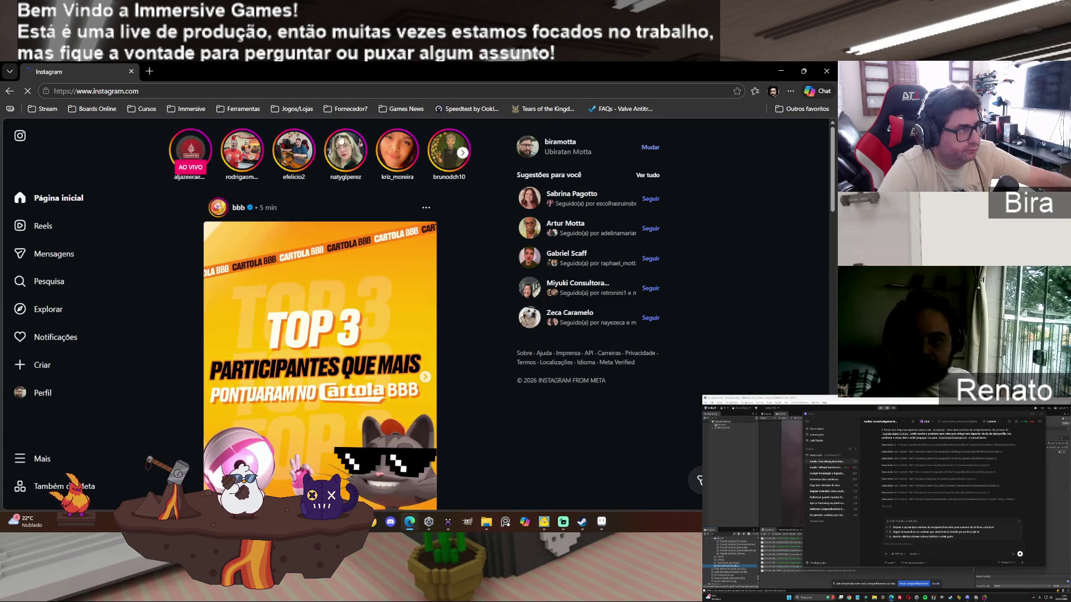
pyautogui.click(781, 71)
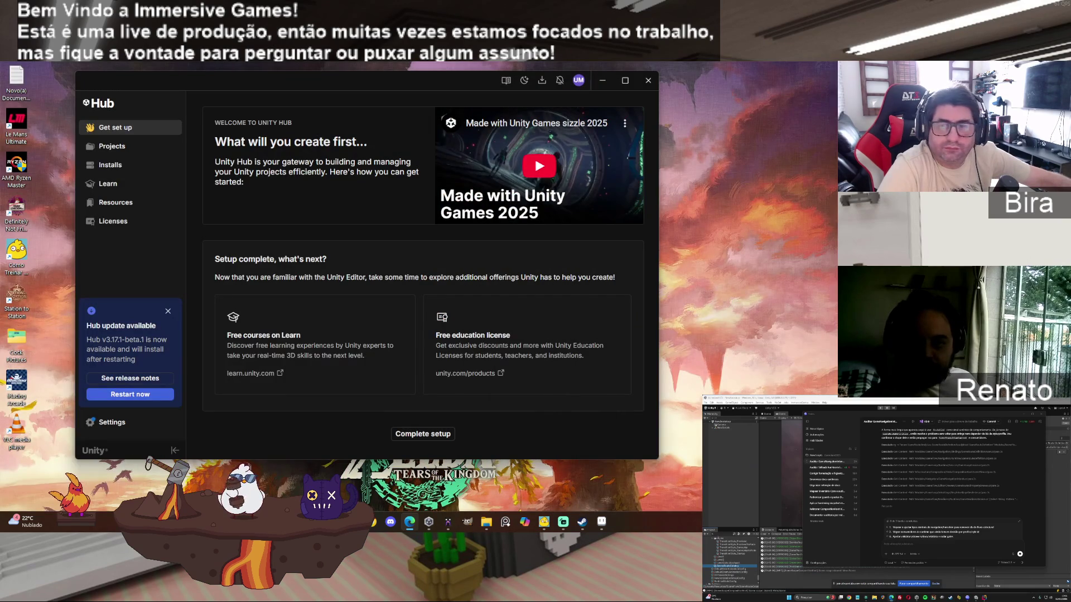
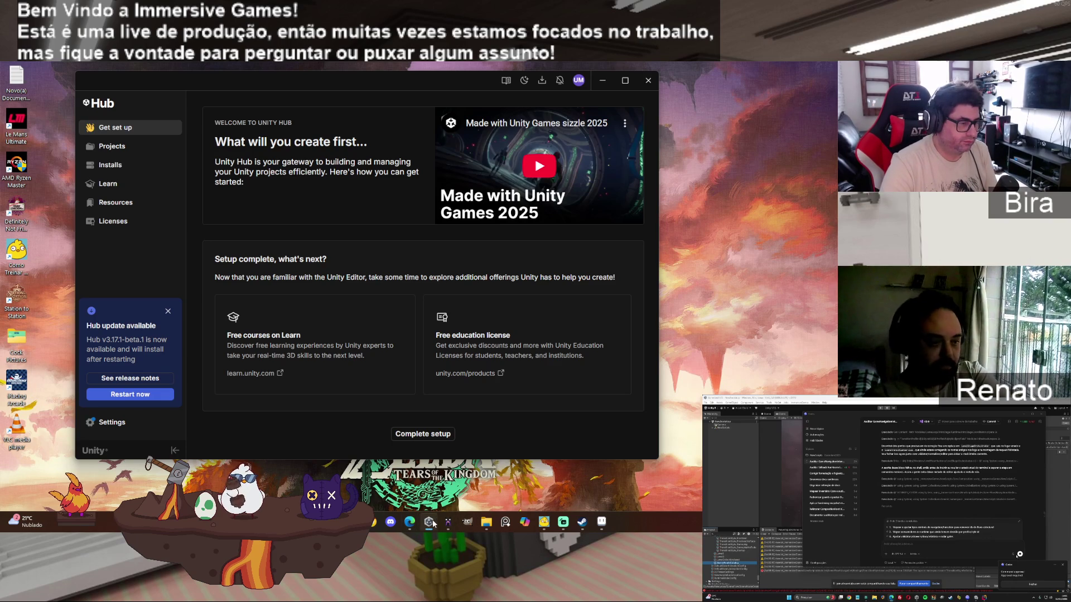
# Step: Launch the Voxel Fantasy Pack project from Unity Hub's Projects list
pyautogui.click(110, 147)
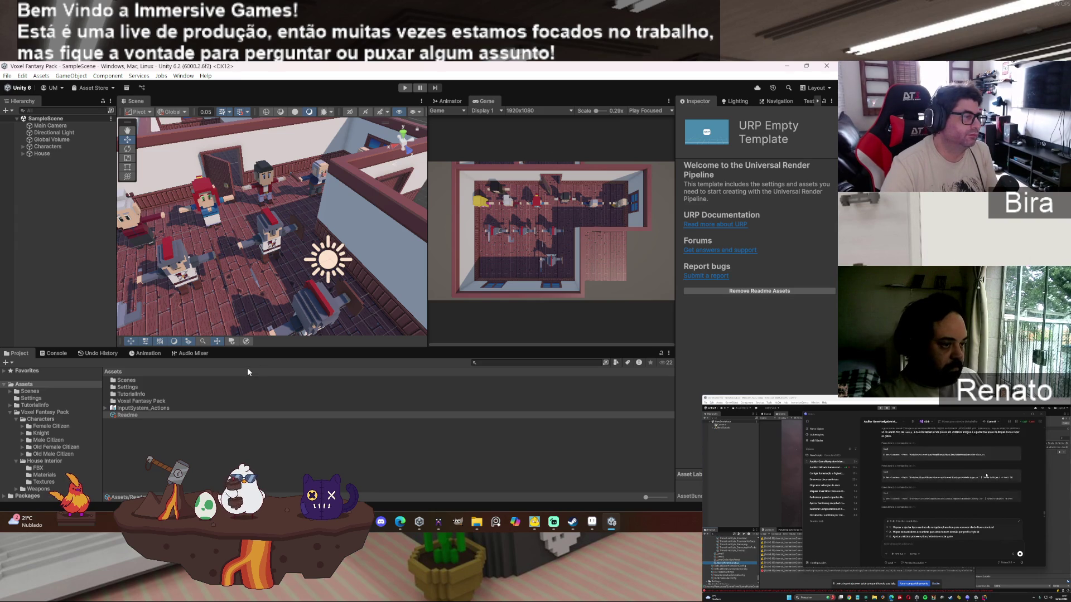
pyautogui.scroll(5, 523, 286)
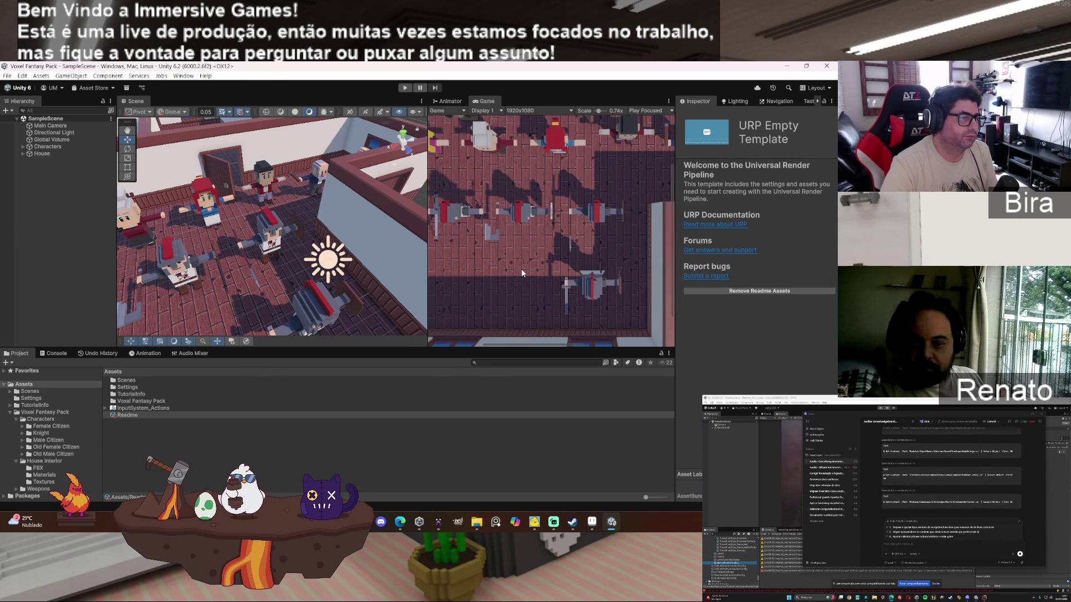
# Step: Browse to House Interior > Textures and select WoodFloor_002 to show its import settings
pyautogui.scroll(2, 521, 269)
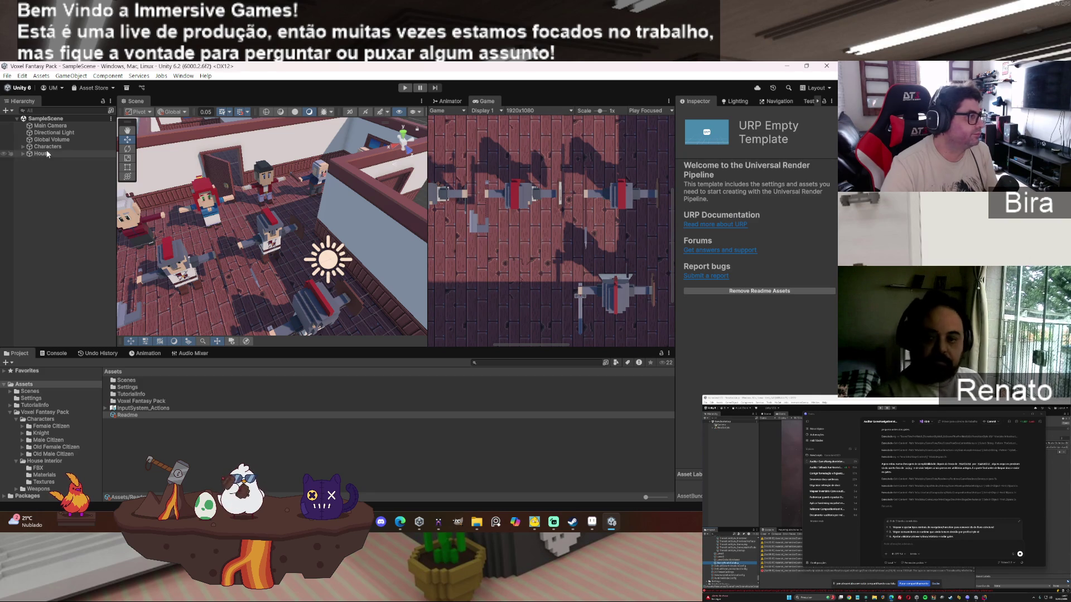
pyautogui.click(43, 481)
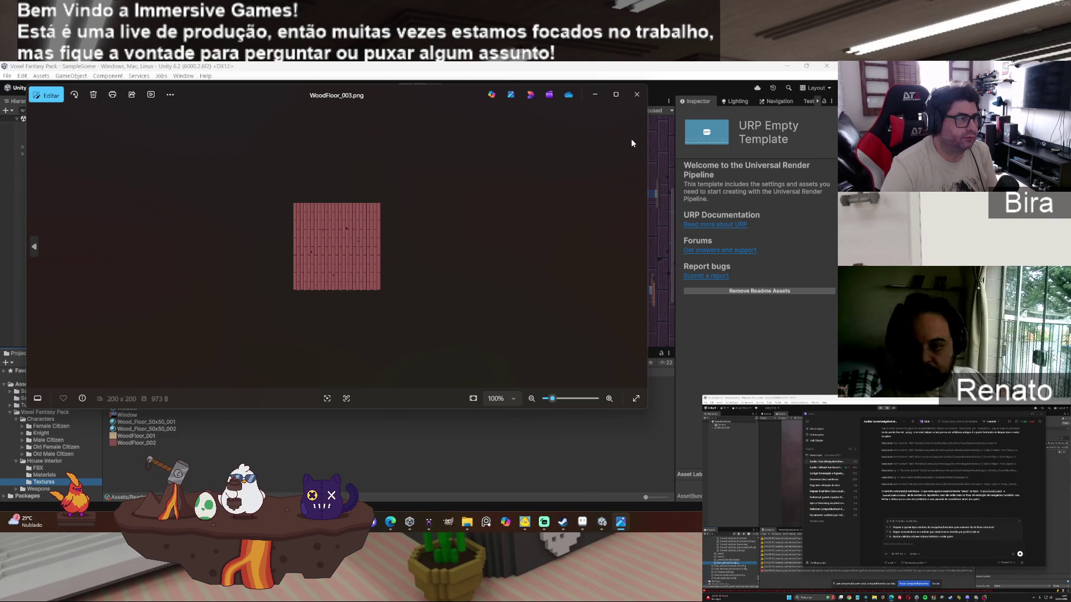
pyautogui.hotkey('alt', 'F4')
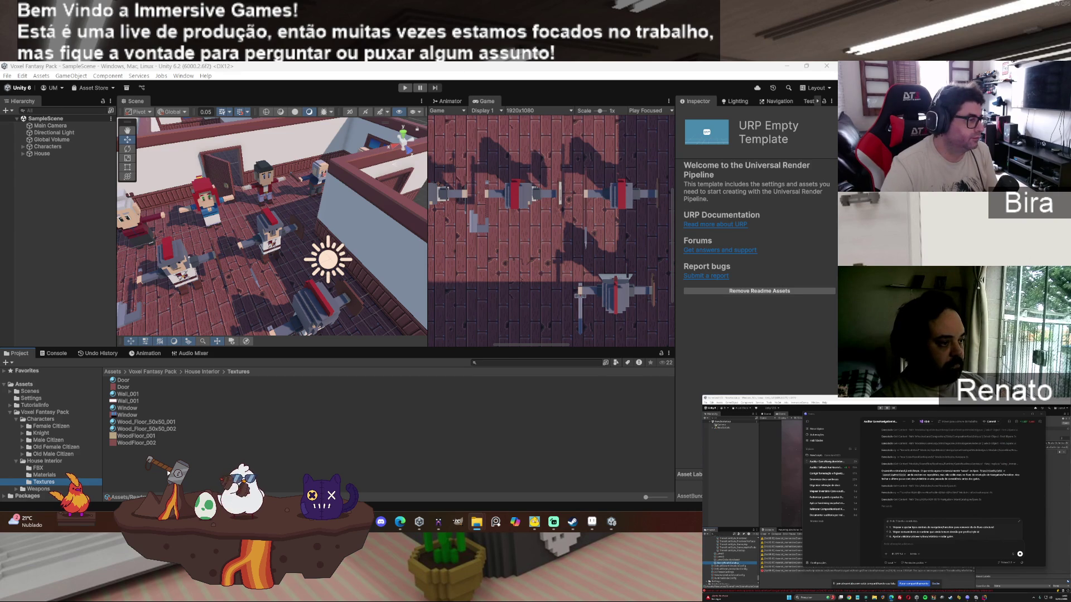
pyautogui.click(145, 443)
pyautogui.rightClick(144, 444)
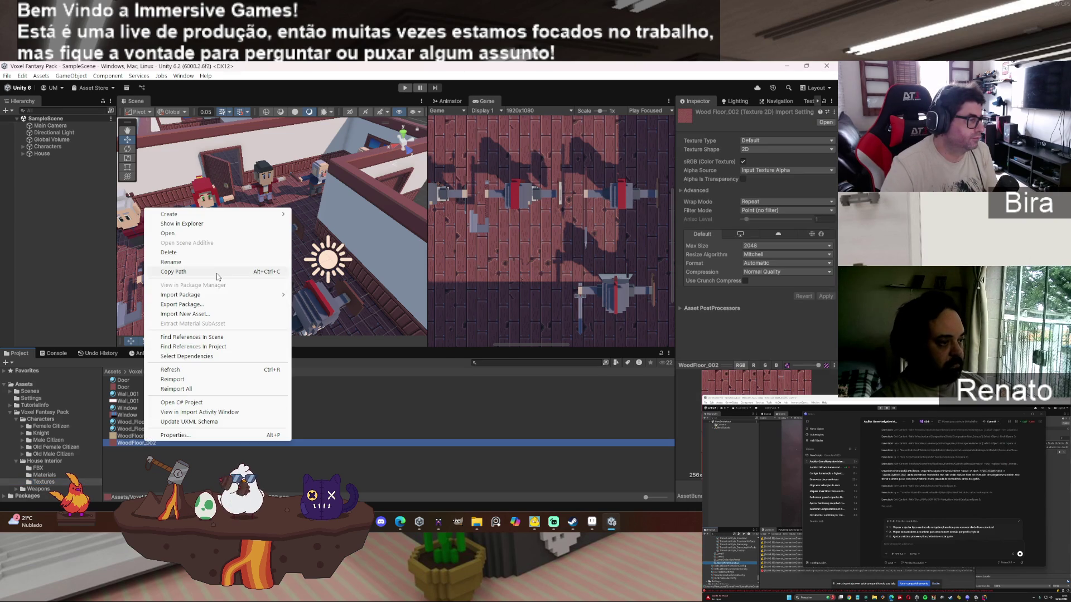
# Step: Reveal the Textures folder on disk and paste WoodFloor_003.png into it
pyautogui.click(204, 225)
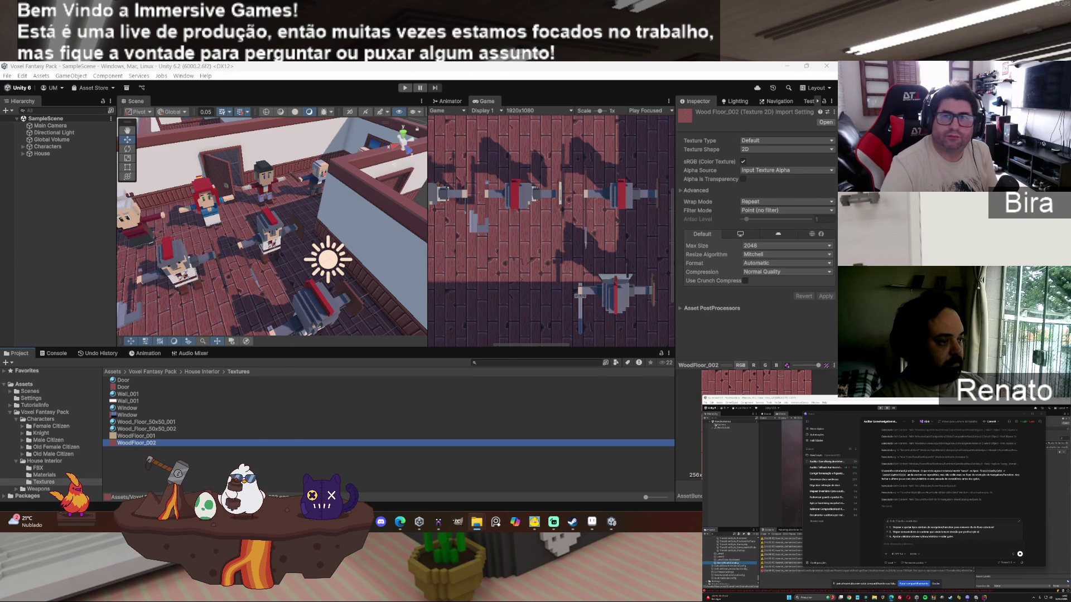
pyautogui.click(263, 444)
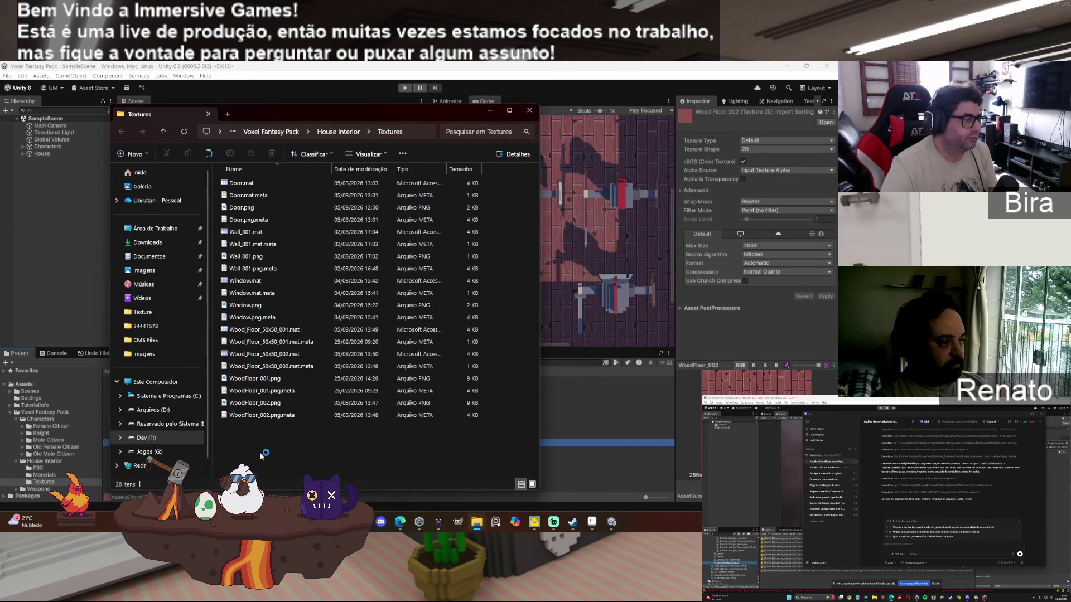
pyautogui.rightClick(261, 455)
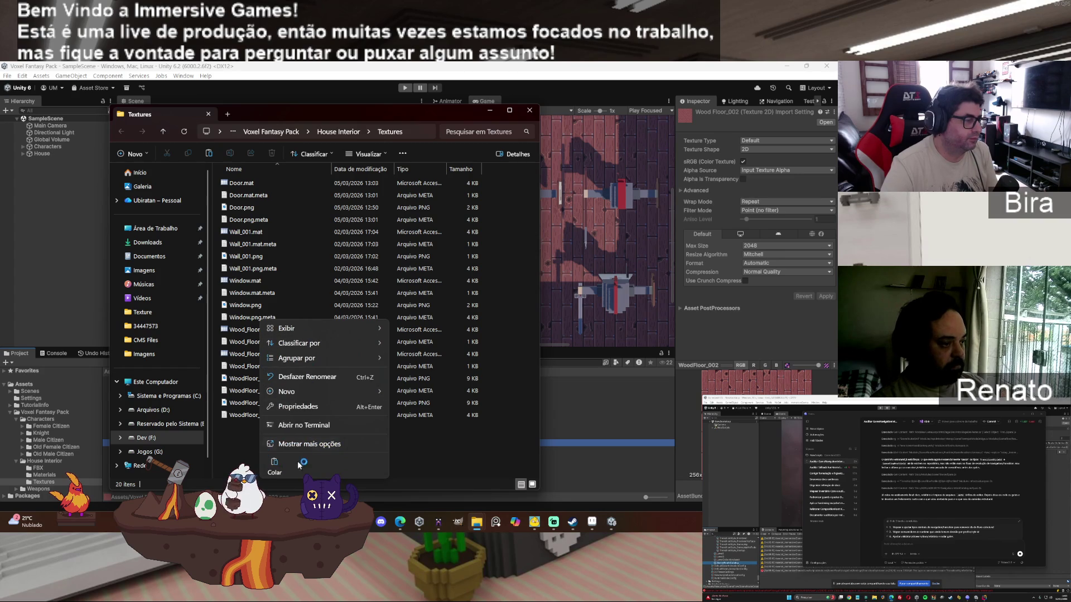
pyautogui.click(273, 466)
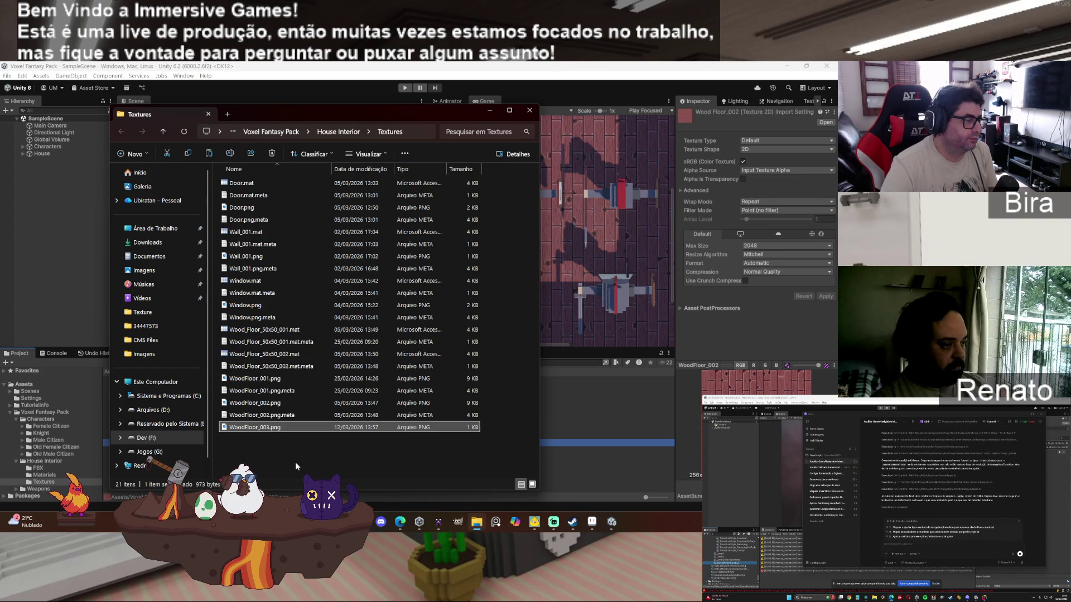
pyautogui.click(296, 462)
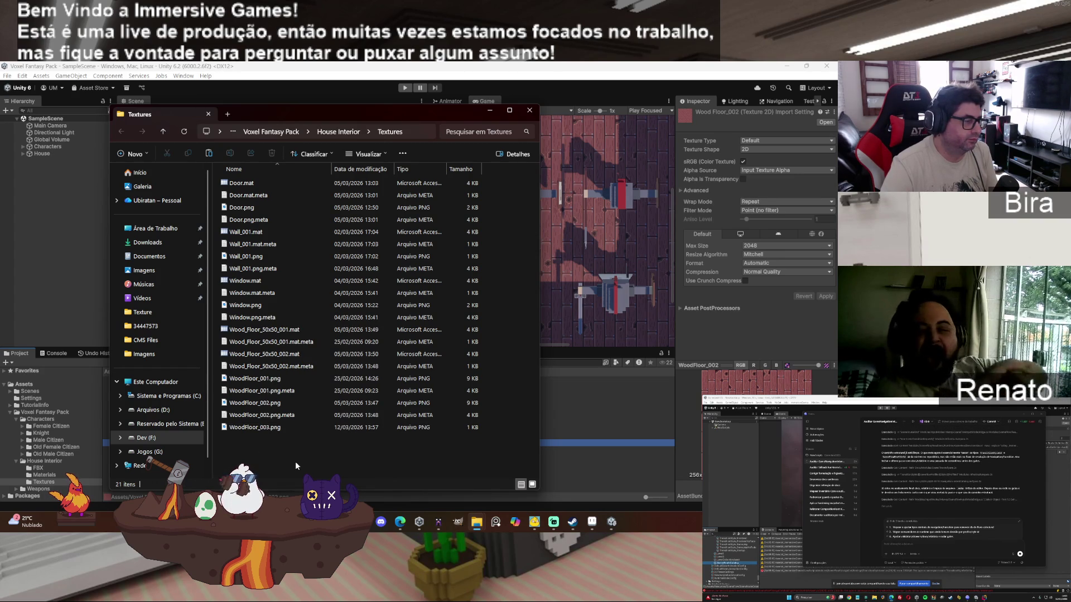
# Step: Preview WoodFloor_003.png, then close the image viewer and File Explorer
pyautogui.doubleClick(285, 428)
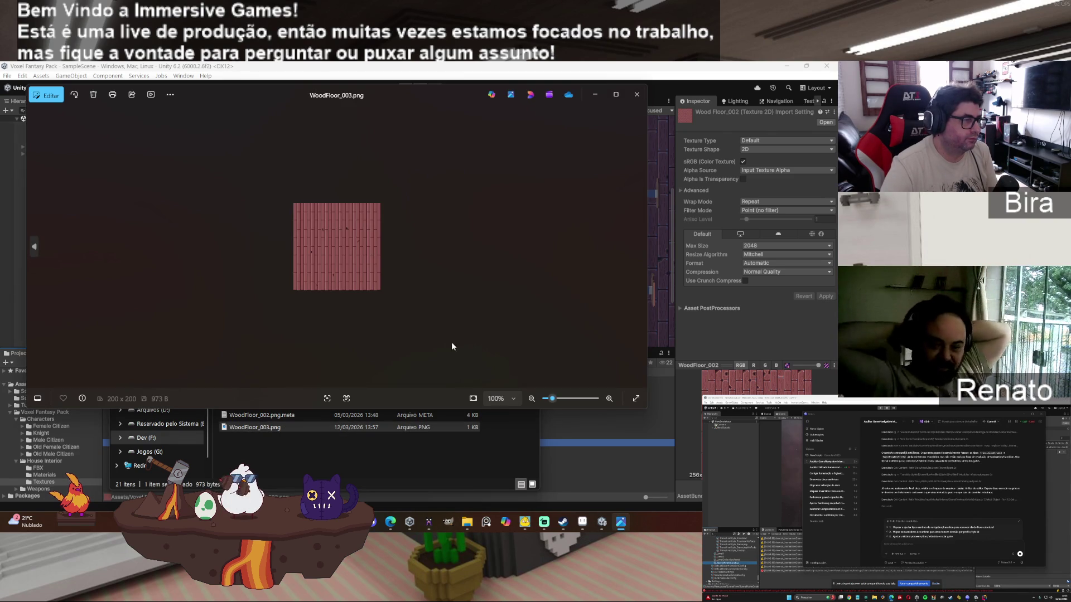
pyautogui.click(636, 94)
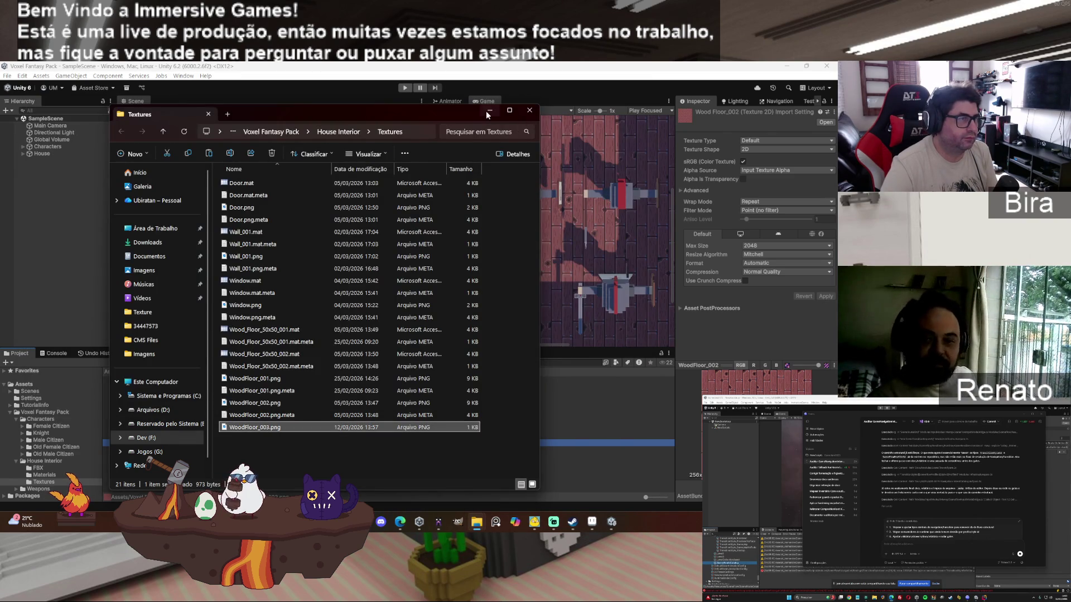
pyautogui.click(529, 110)
# Step: Select WoodFloor_003 and switch its texture type to Sprite, then back to Default, applying each
pyautogui.click(139, 450)
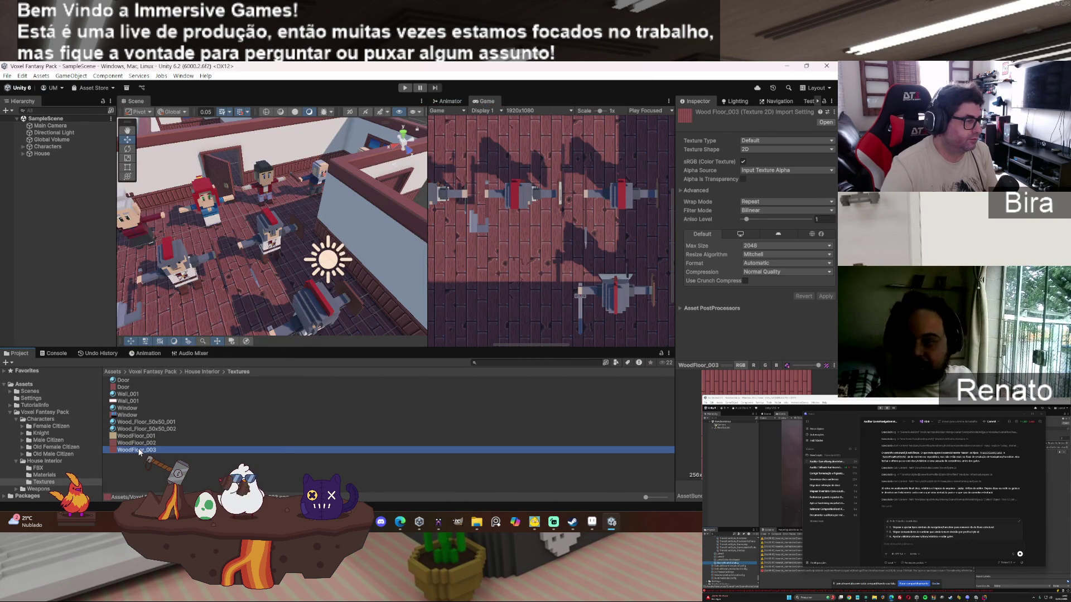
pyautogui.rightClick(139, 450)
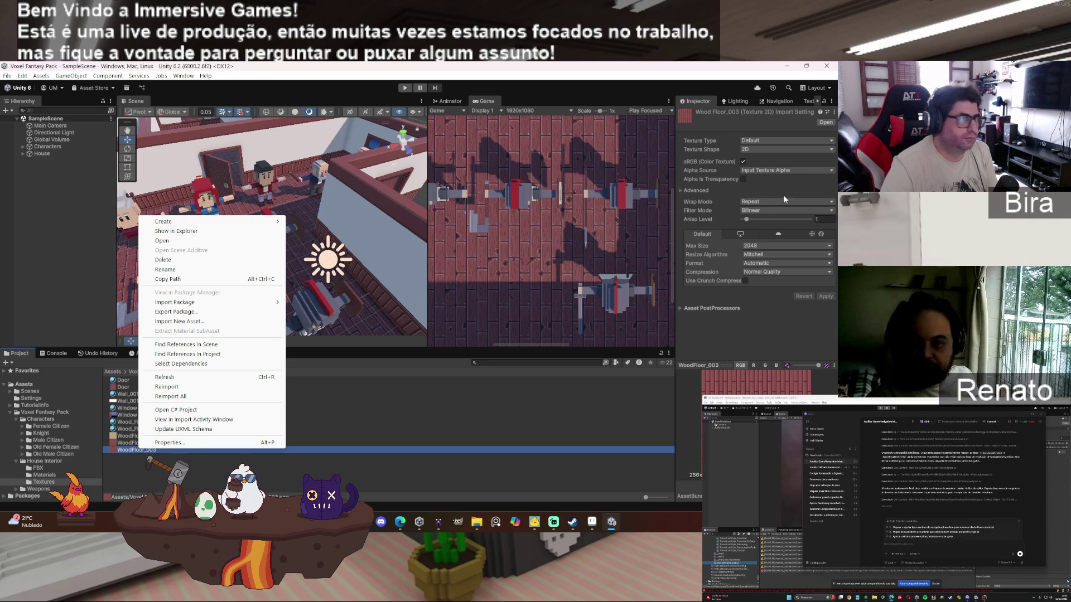
pyautogui.click(779, 140)
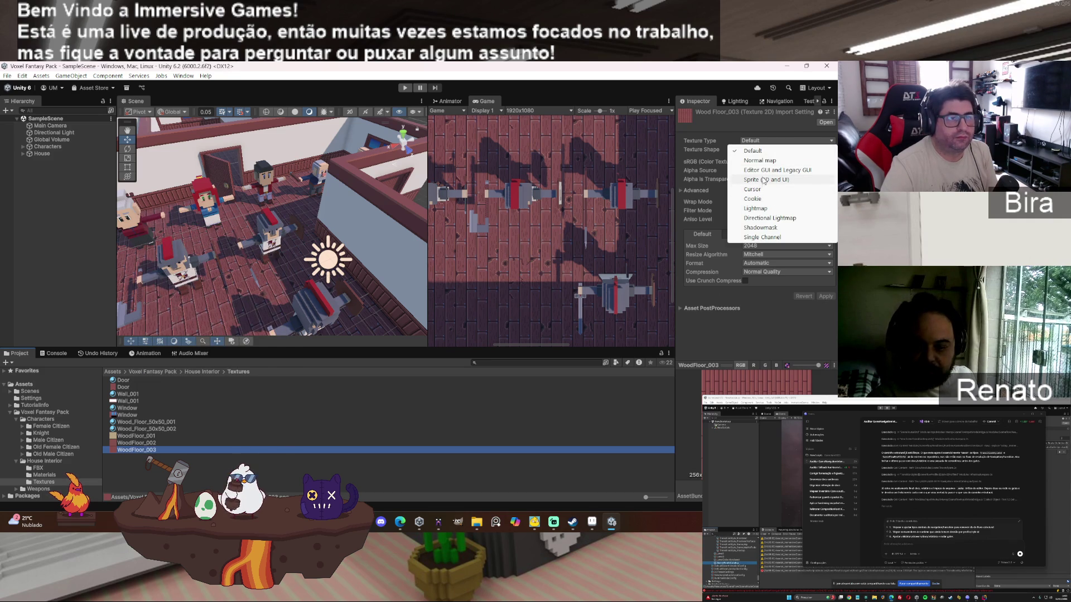
pyautogui.click(766, 179)
pyautogui.click(817, 345)
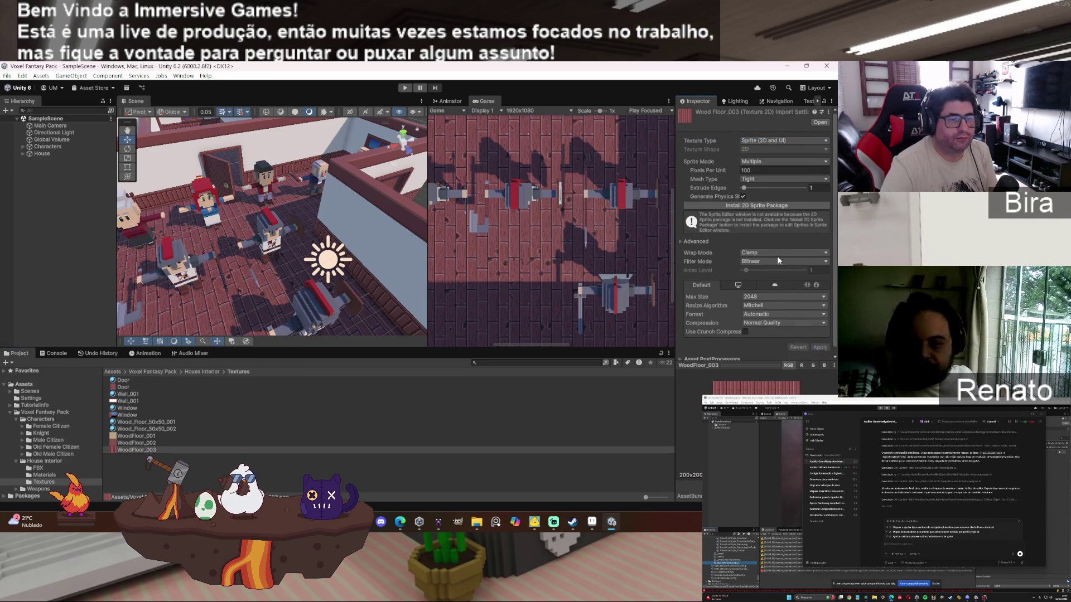
pyautogui.click(758, 139)
pyautogui.click(759, 152)
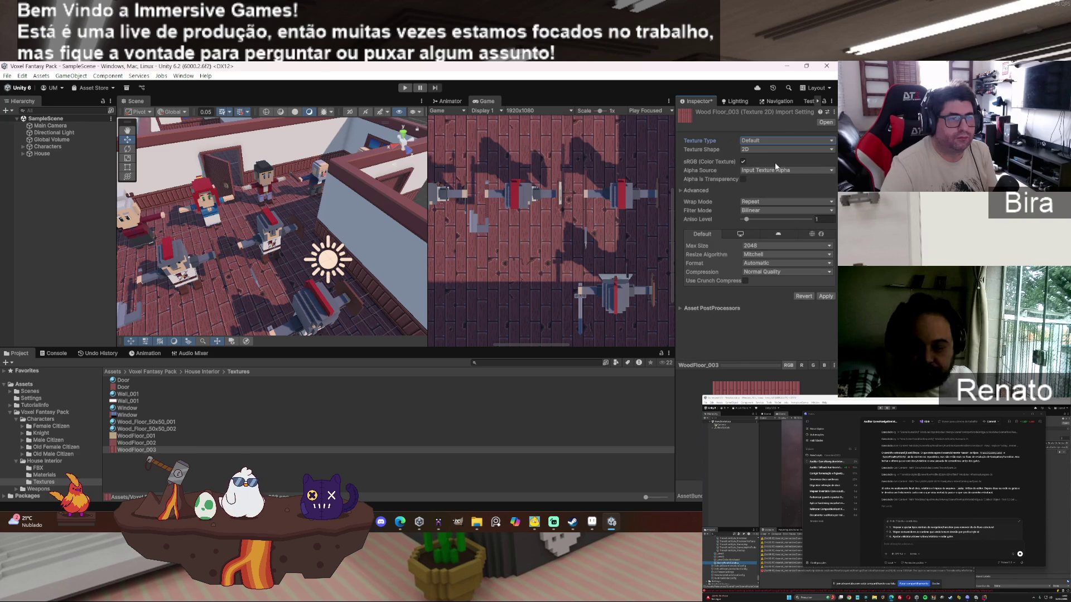
pyautogui.click(826, 296)
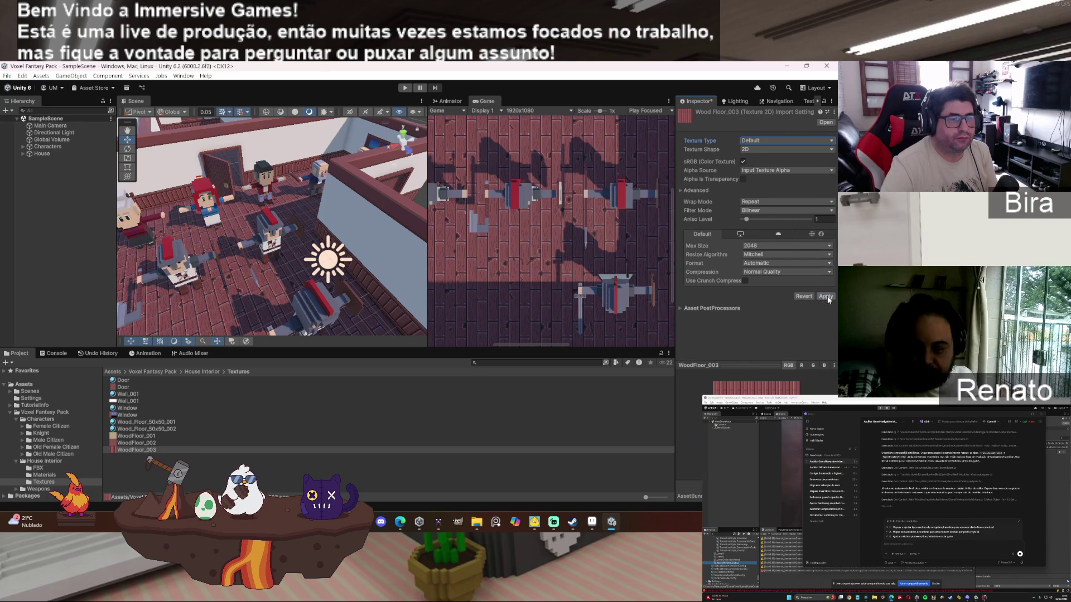
# Step: Keep Repeat wrap mode, set Filter Mode to Point (no filter), and apply
pyautogui.click(762, 203)
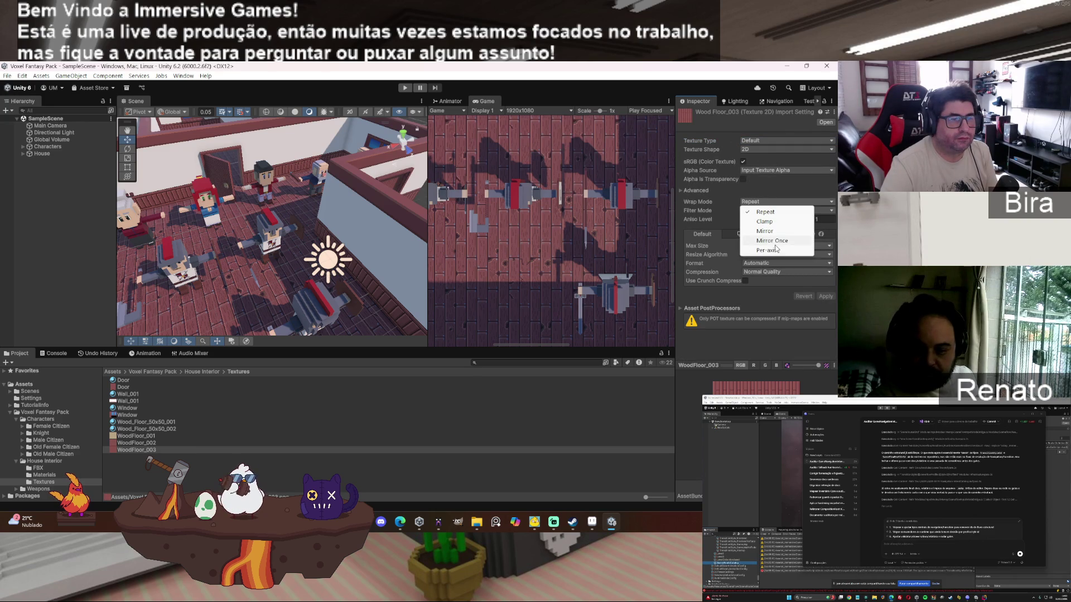
pyautogui.click(715, 204)
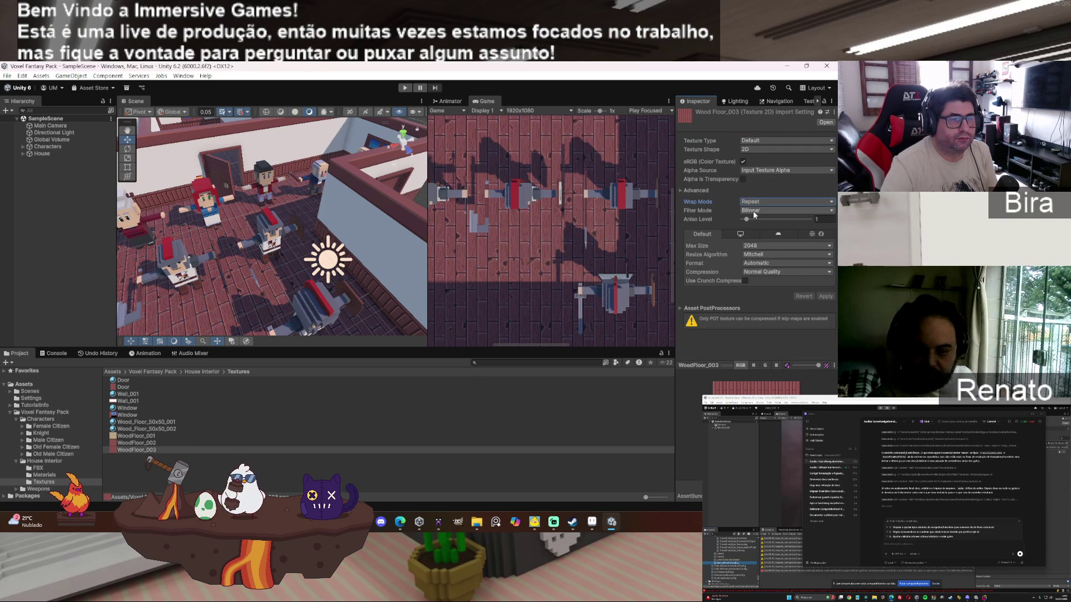
pyautogui.click(753, 211)
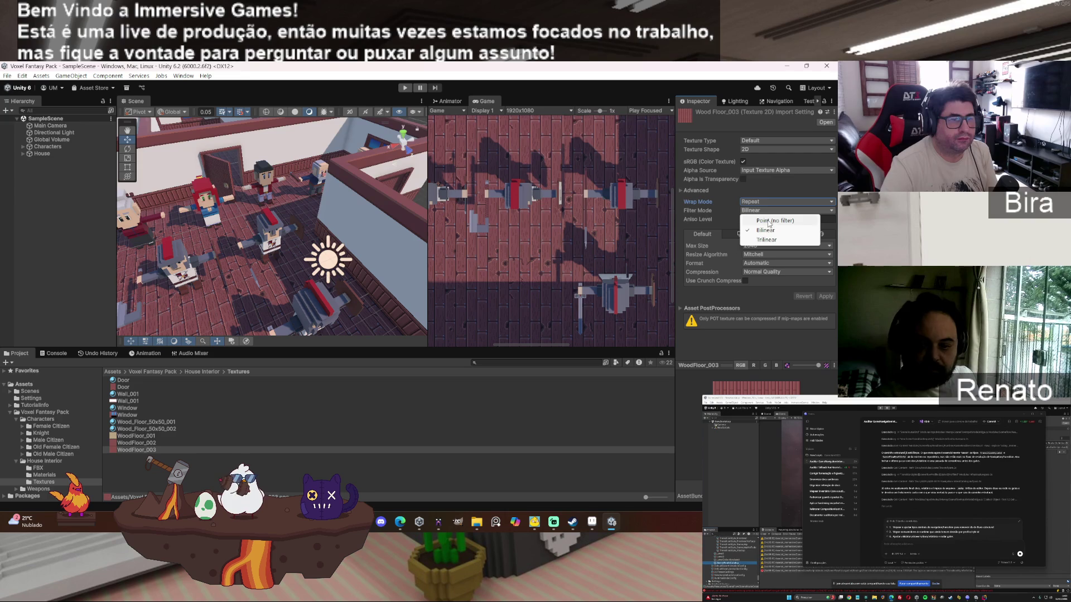
pyautogui.click(778, 220)
pyautogui.click(821, 298)
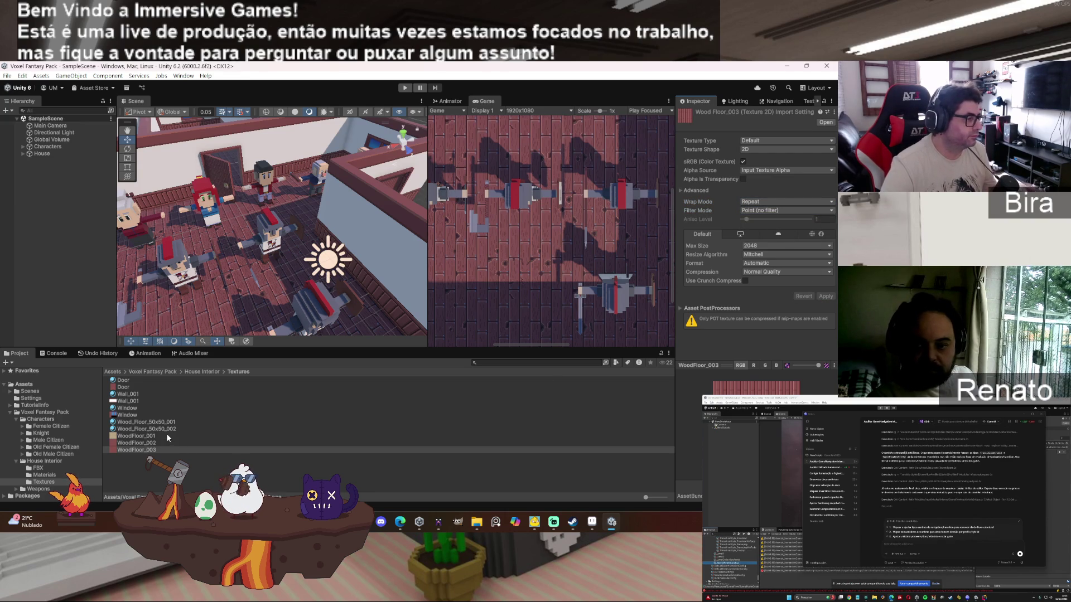
# Step: Duplicate Wood_Floor_50x50_002 as Wood_Floor_50x50_003 and drag WoodFloor_003 onto its Base Map
pyautogui.click(173, 428)
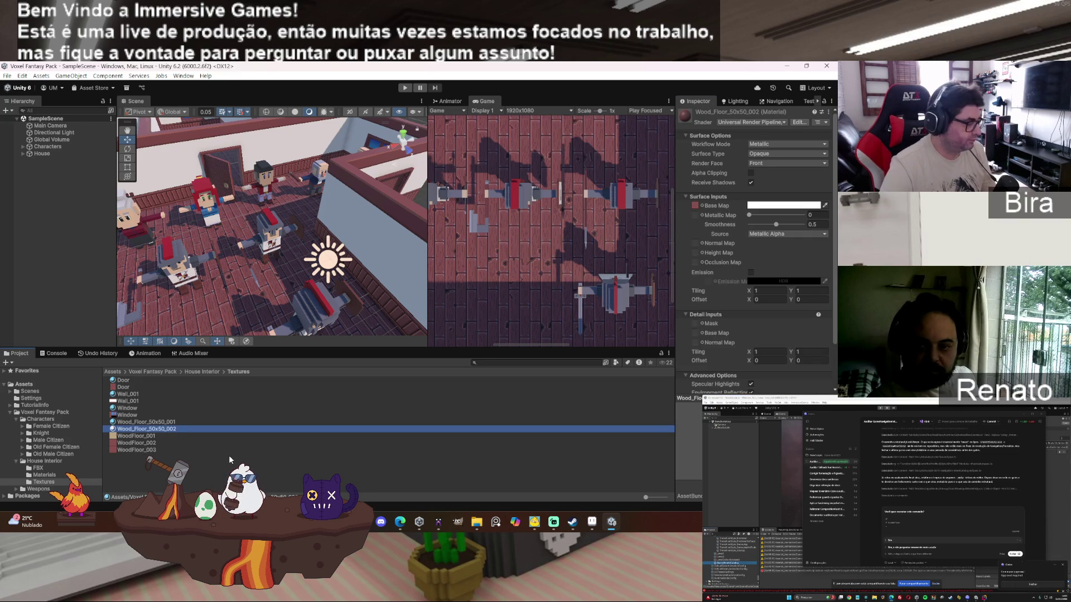
pyautogui.hotkey('ctrl', 'd')
pyautogui.click(197, 435)
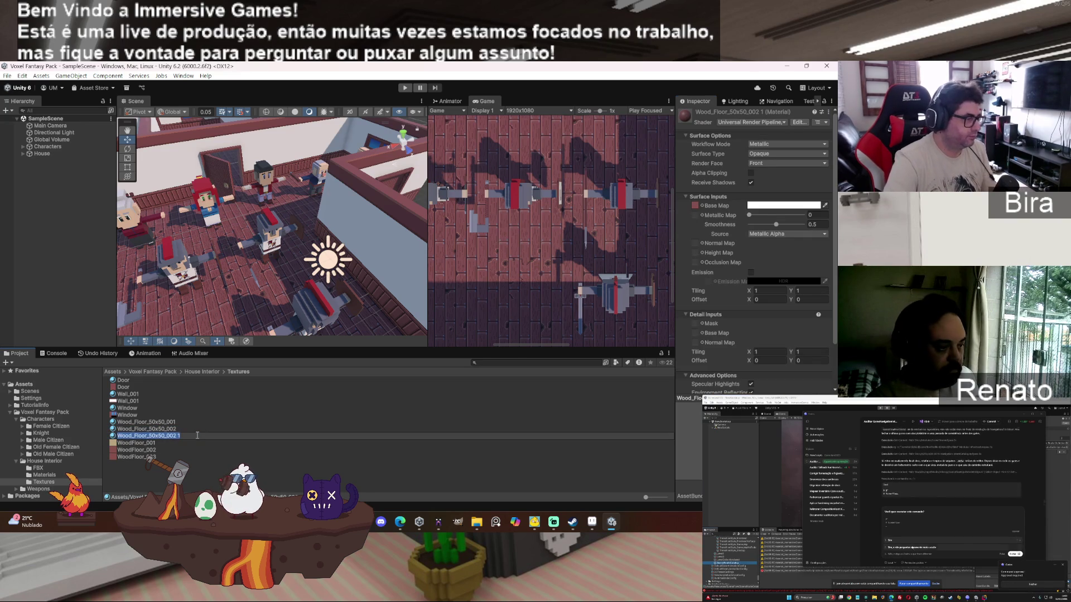
pyautogui.press('BackSpace')
pyautogui.press('BackSpace')
pyautogui.press('BackSpace')
pyautogui.write('3')
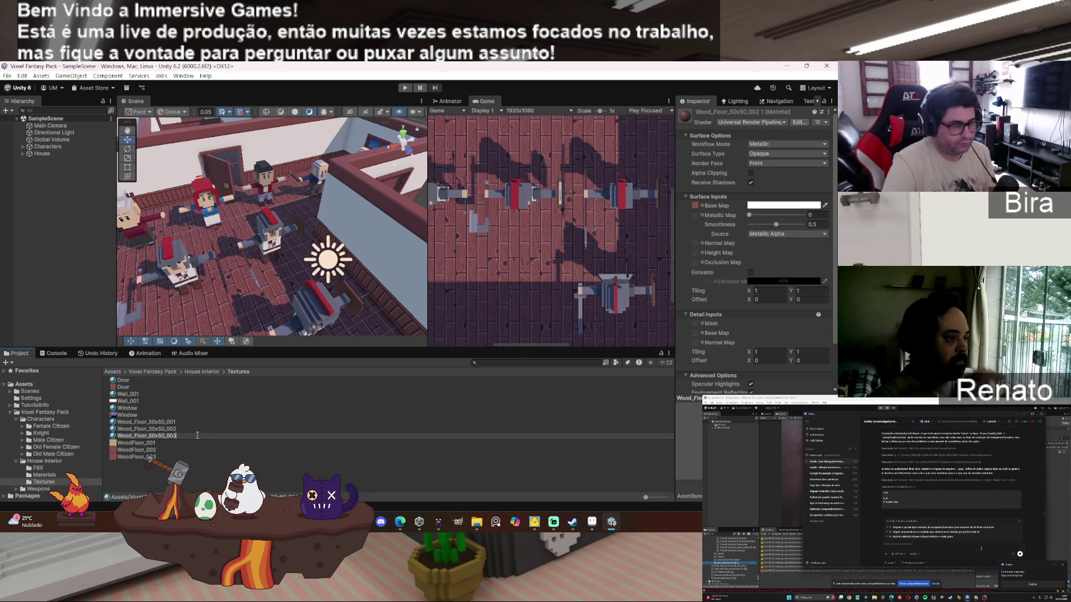
pyautogui.press('Return')
pyautogui.click(143, 458)
pyautogui.moveTo(143, 458); pyautogui.dragTo(695, 205)
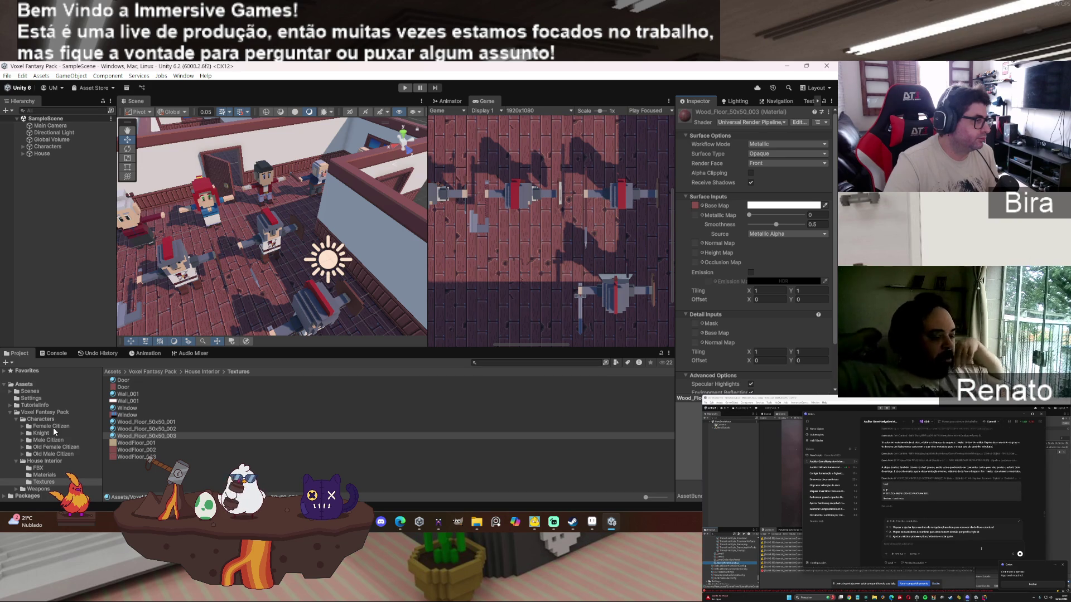
# Step: Inspect the Floor_50x50_002 prefab in House Interior, then exit Prefab Mode
pyautogui.click(49, 461)
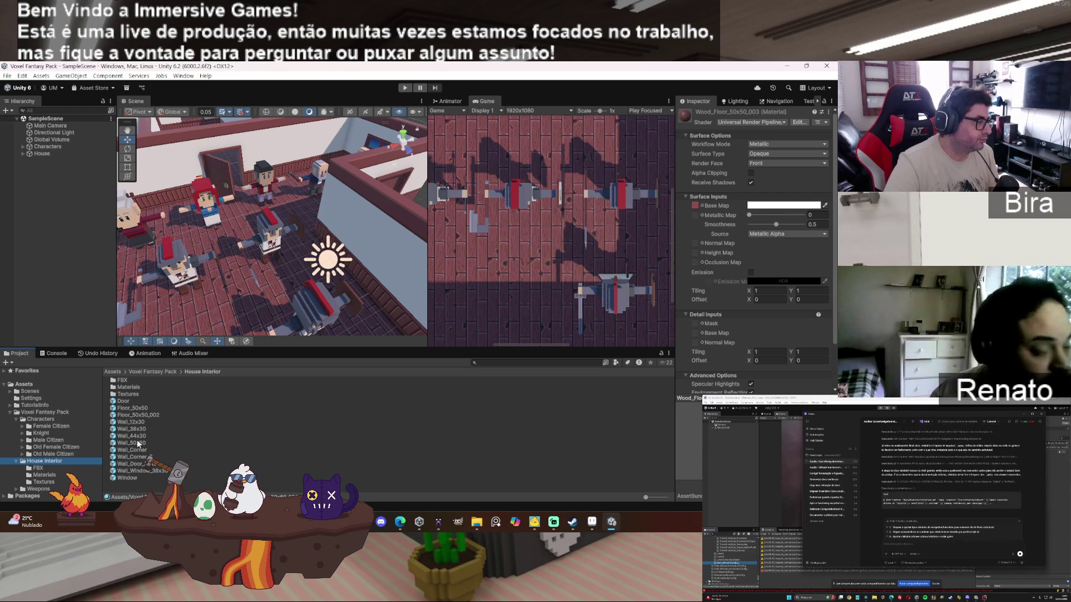
pyautogui.doubleClick(142, 416)
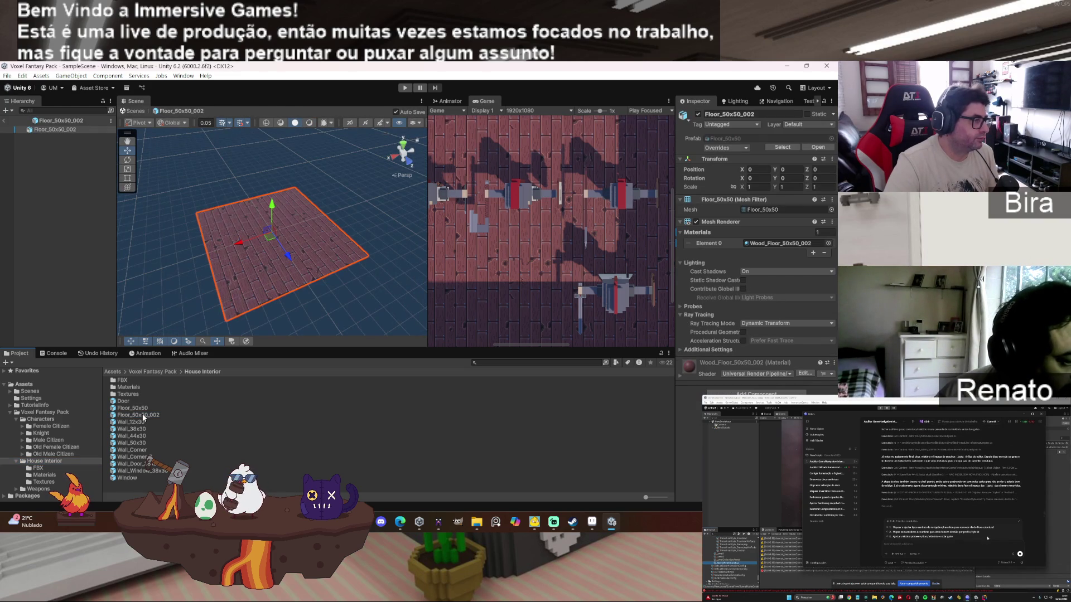
pyautogui.click(133, 493)
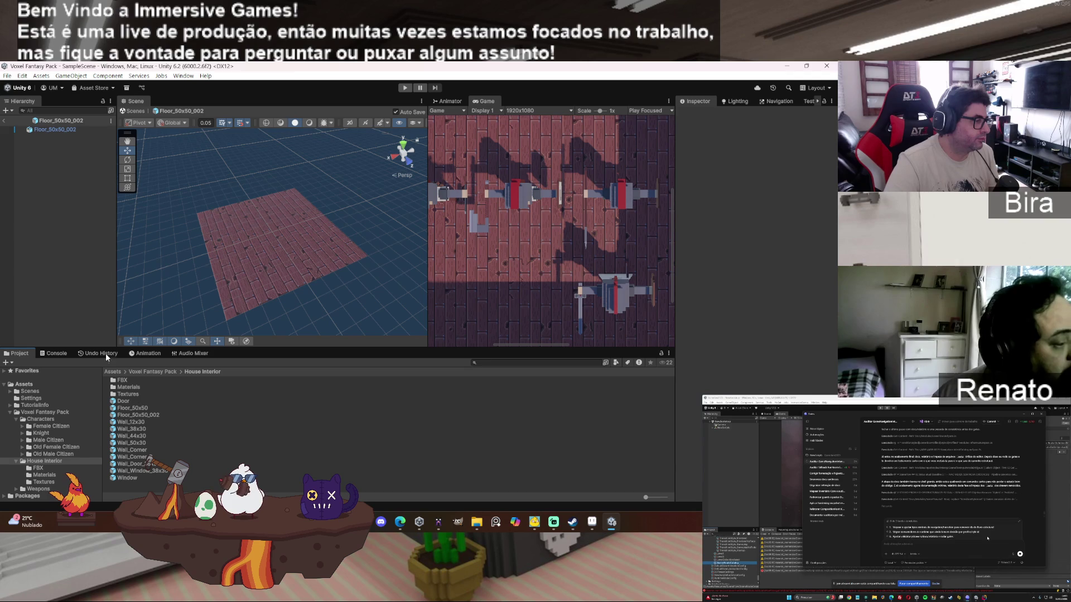
pyautogui.click(8, 120)
# Step: Duplicate the Floor_50x50_002 prefab and begin renaming the copy
pyautogui.click(159, 414)
pyautogui.hotkey('ctrl', 'd')
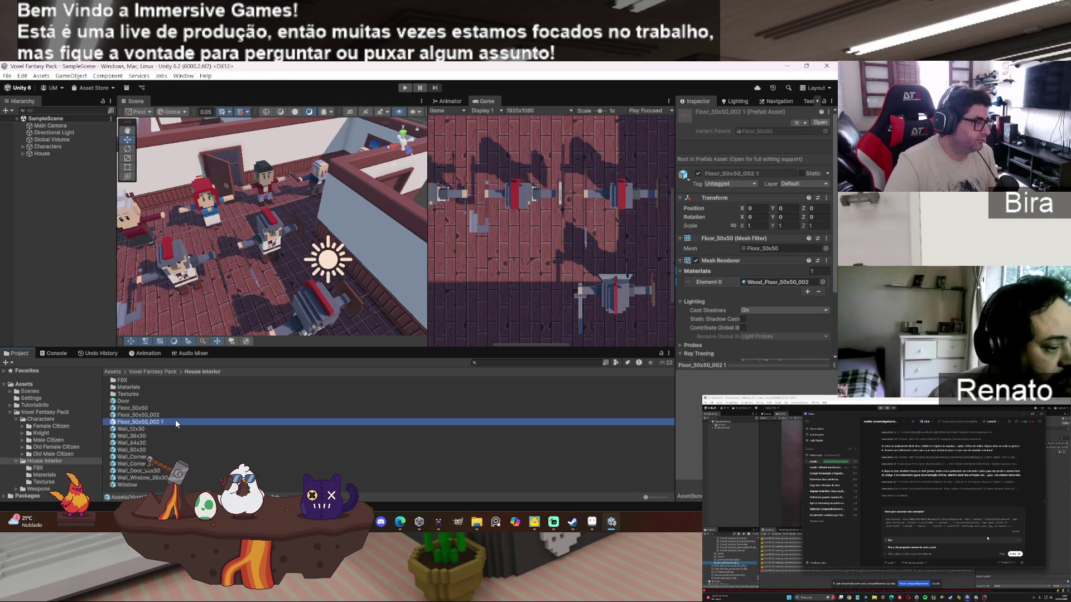
pyautogui.click(157, 422)
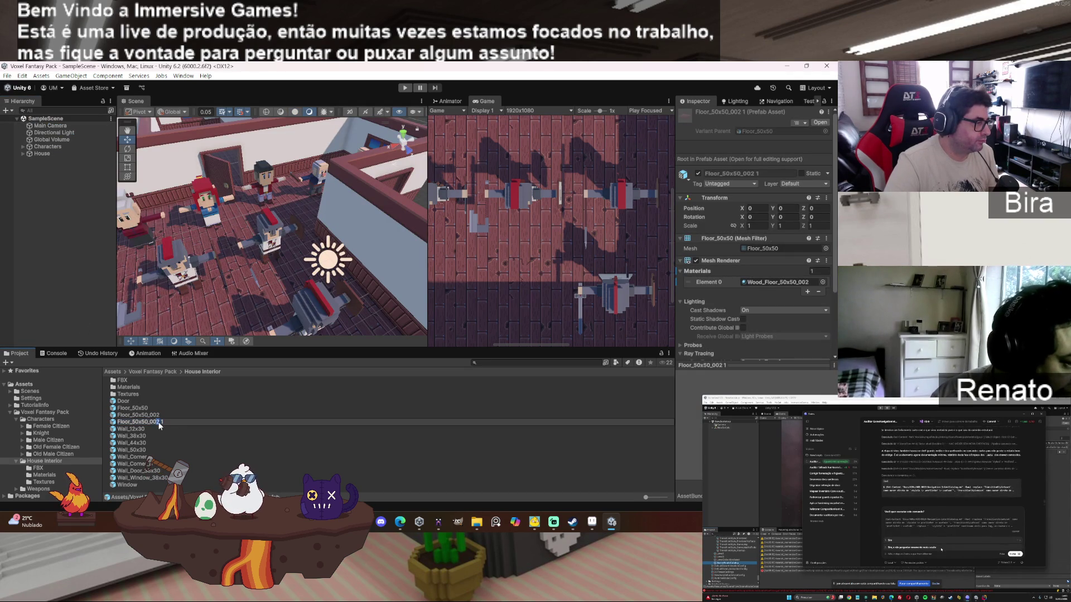
pyautogui.press('BackSpace')
pyautogui.press('BackSpace')
pyautogui.press('BackSpace')
# Step: Name the copy Floor_50x50_003 and open it in Prefab Mode with its material expanded
pyautogui.write('3')
pyautogui.press('Return')
pyautogui.doubleClick(138, 422)
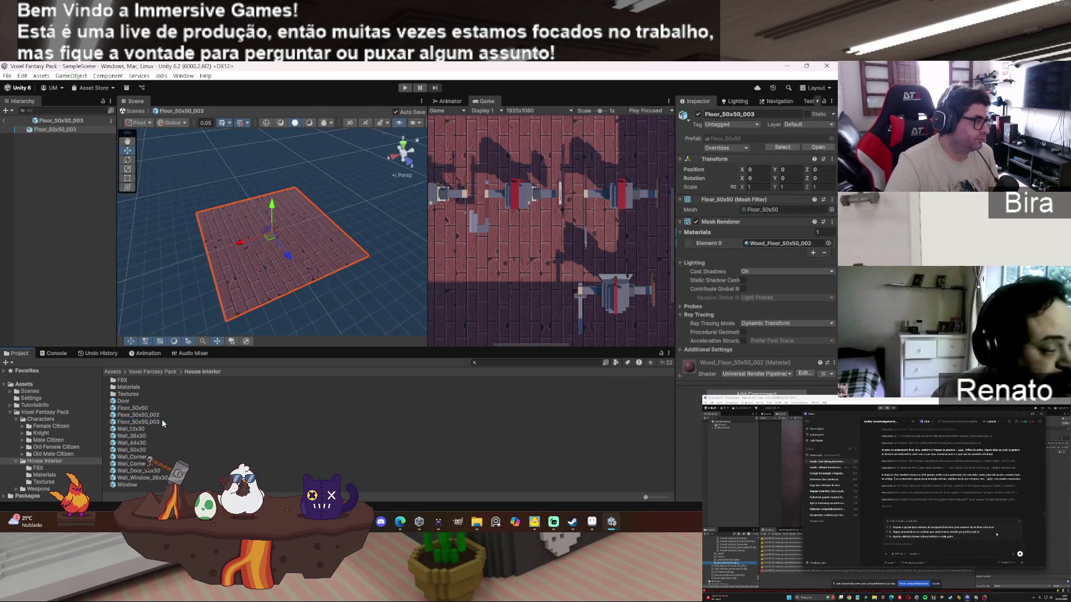
pyautogui.click(679, 377)
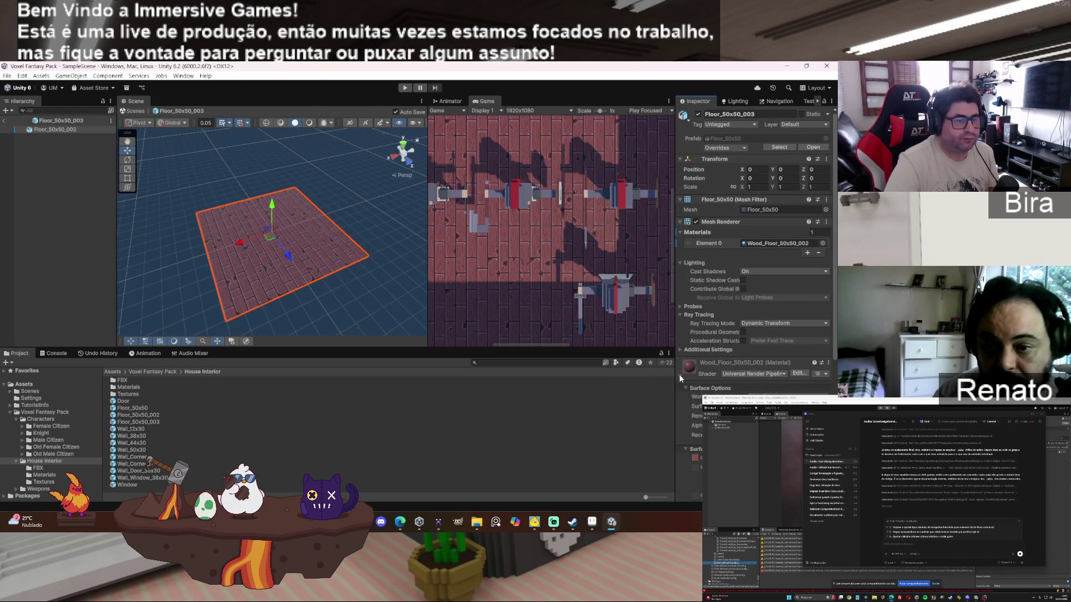
# Step: Move the Window material from Materials into the Textures folder, dismissing the name conflict
pyautogui.click(56, 476)
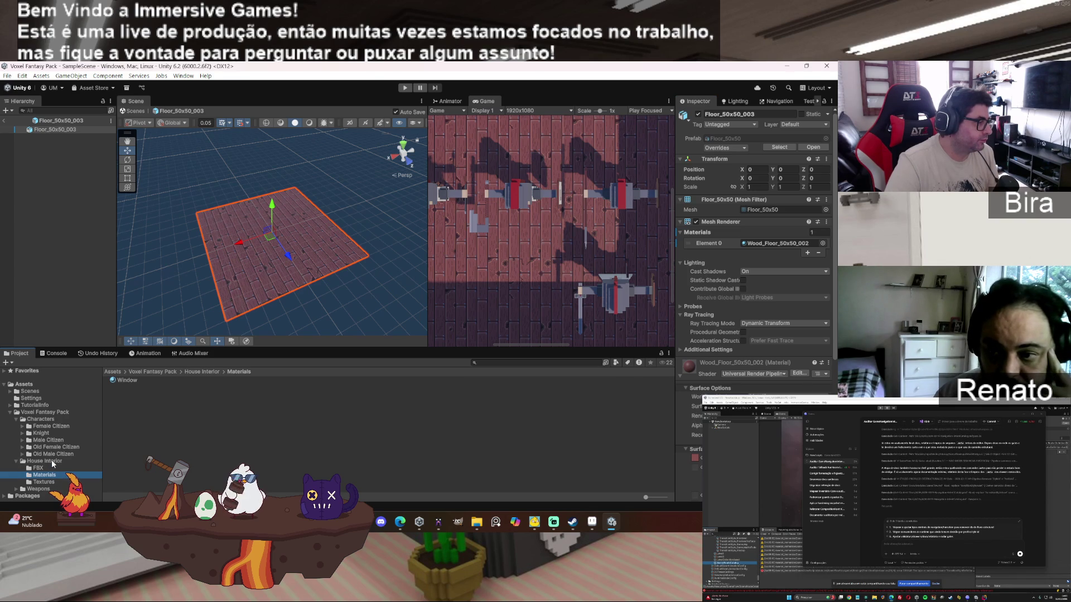
pyautogui.click(52, 461)
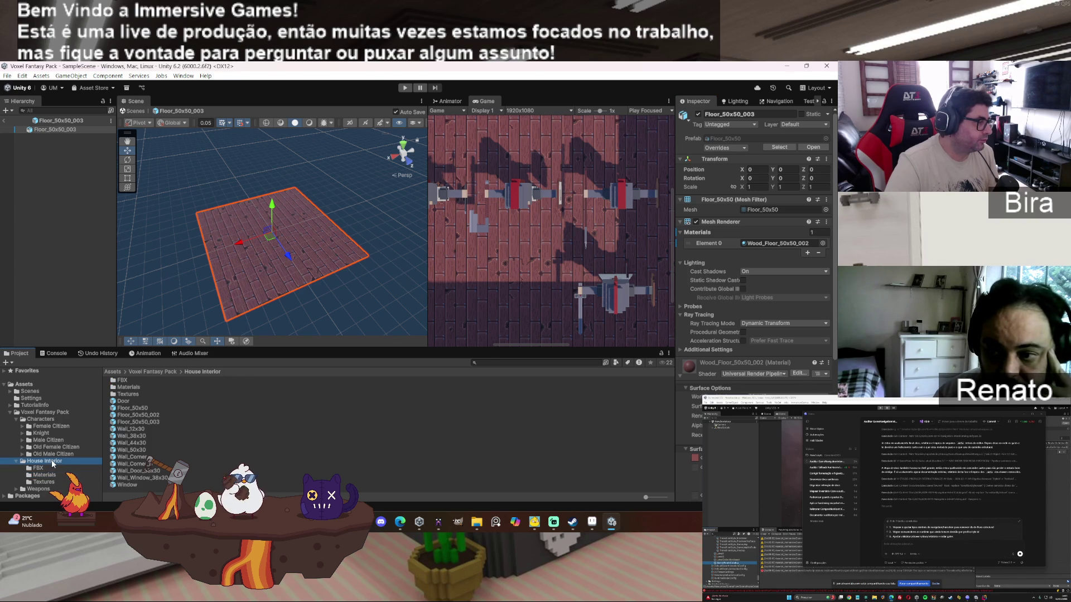
pyautogui.doubleClick(130, 387)
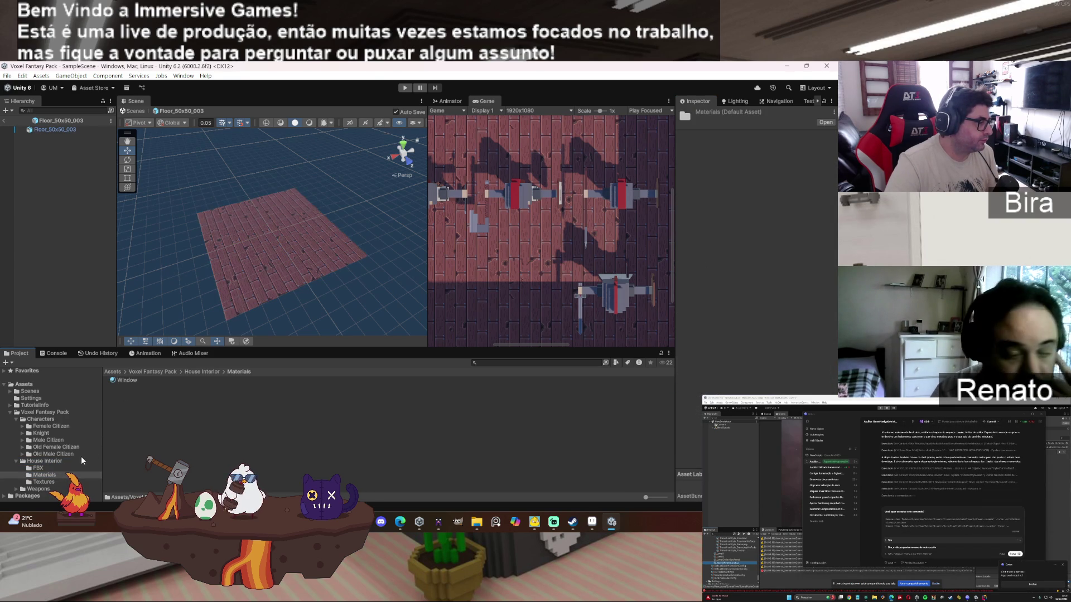
pyautogui.click(43, 482)
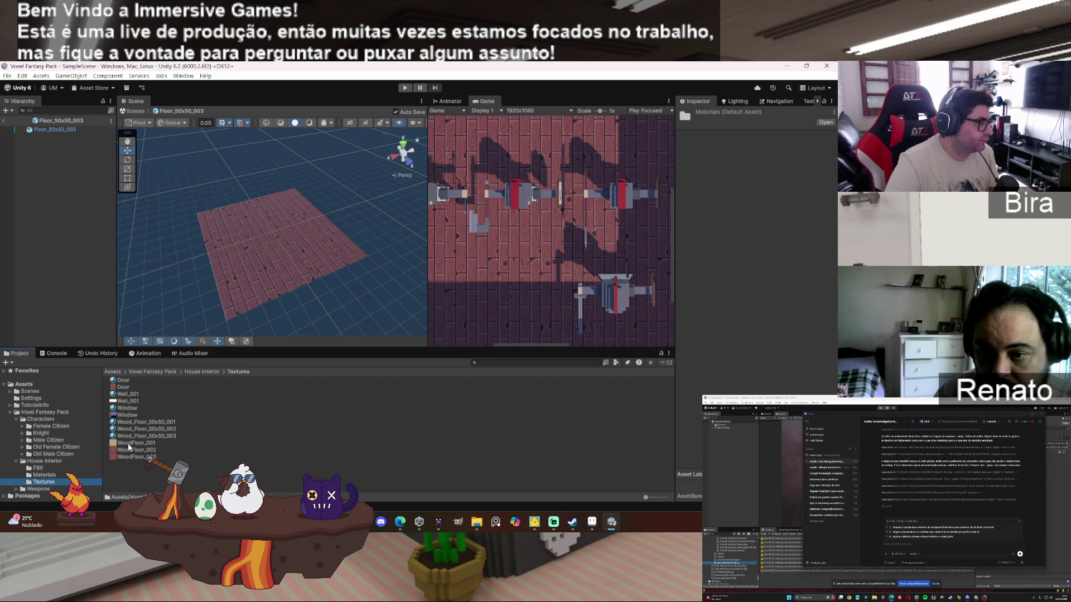
pyautogui.click(46, 477)
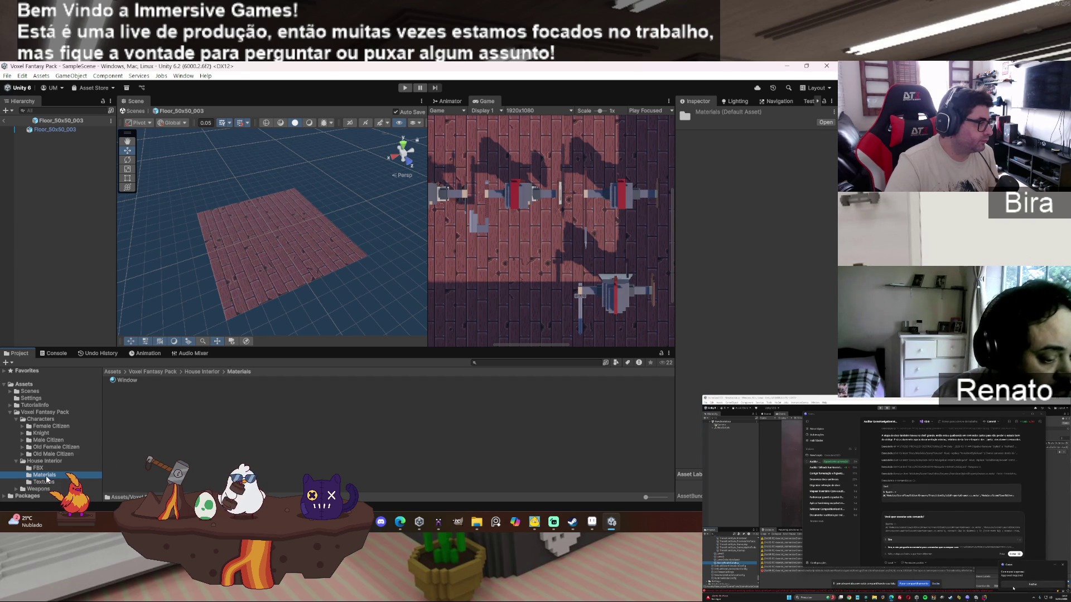
pyautogui.click(132, 382)
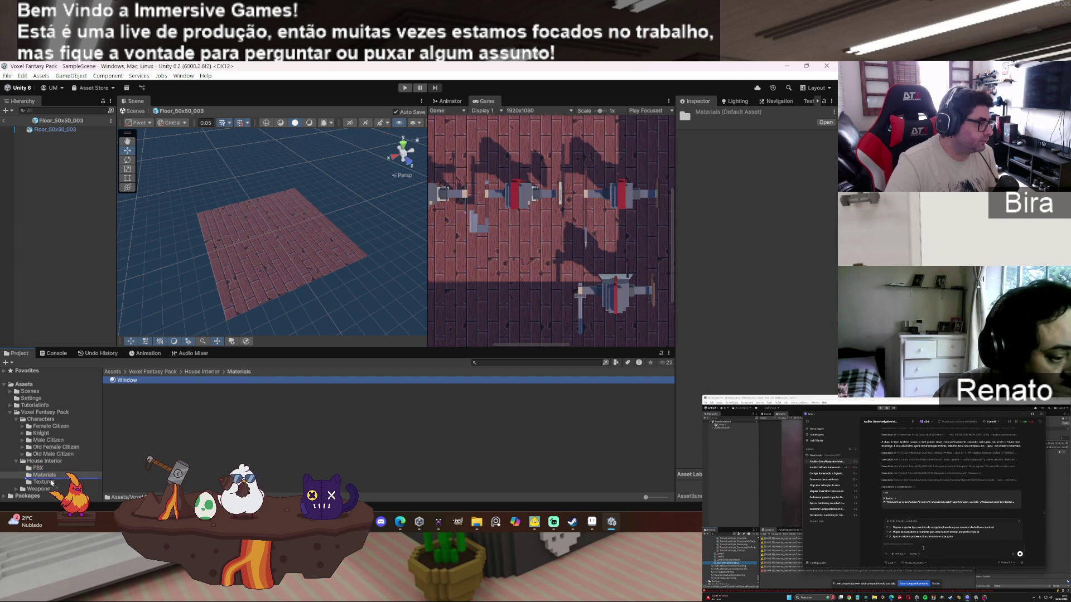
pyautogui.moveTo(51, 485); pyautogui.dragTo(45, 482)
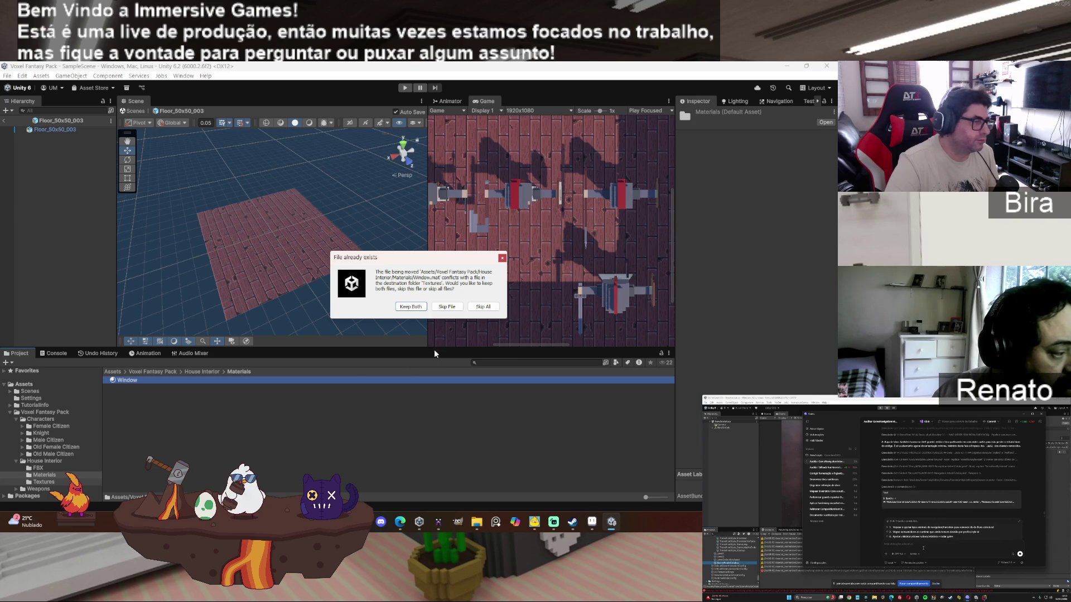
pyautogui.click(502, 259)
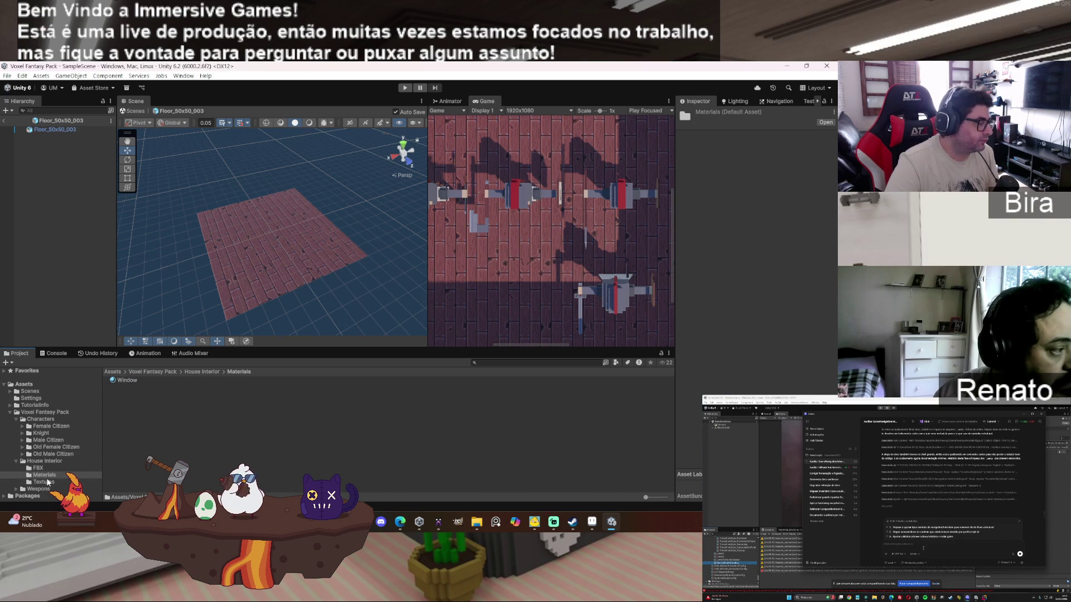
pyautogui.click(49, 483)
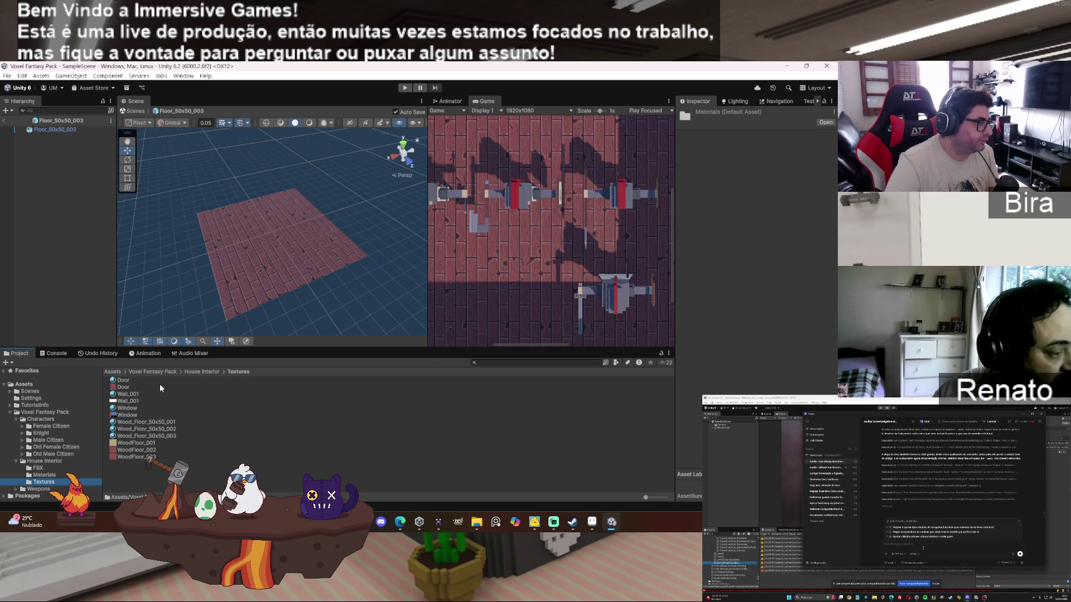
# Step: Drop the WoodFloor_003 texture onto the prefab floor and return to SampleScene
pyautogui.moveTo(134, 456)
pyautogui.mouseDown()
pyautogui.moveTo(264, 256)
pyautogui.moveTo(273, 268)
pyautogui.mouseUp()
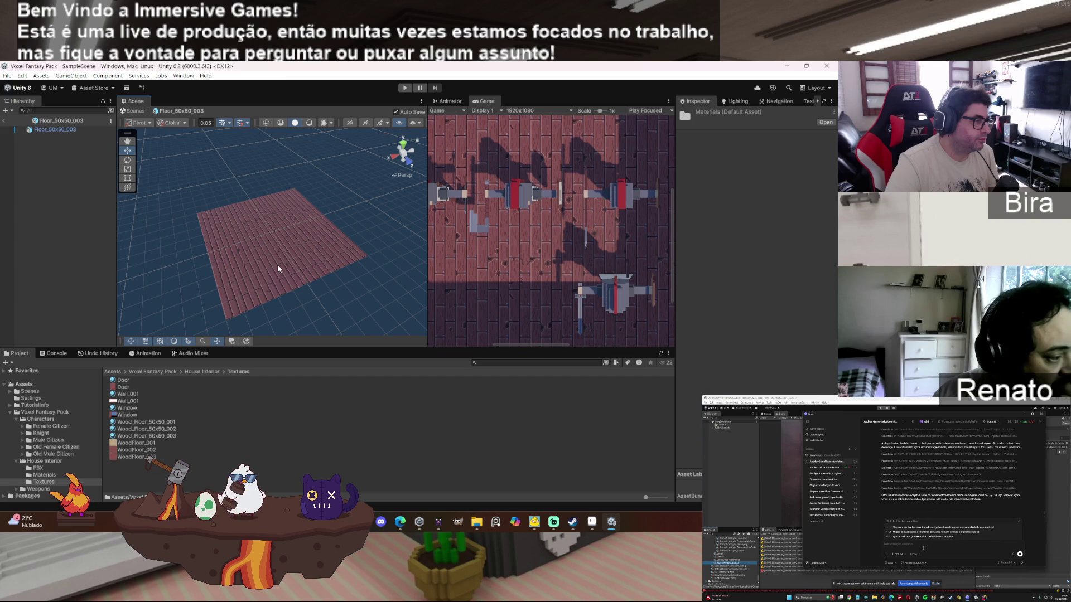
pyautogui.click(4, 120)
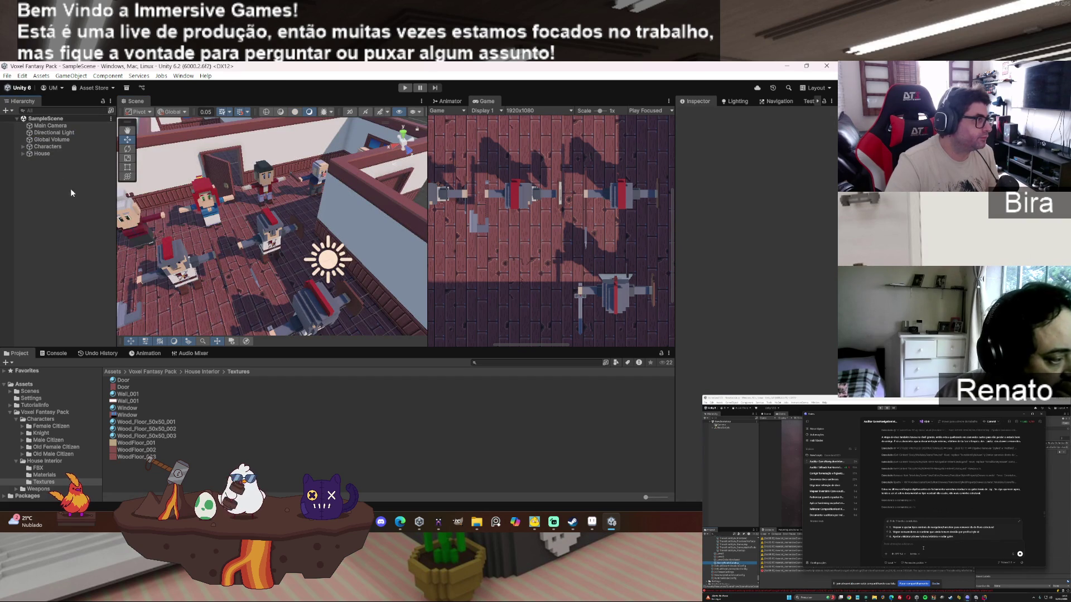
pyautogui.click(23, 153)
# Step: Select all ten tiles under House > Floor and replace them with Floor_50x50_003
pyautogui.click(26, 162)
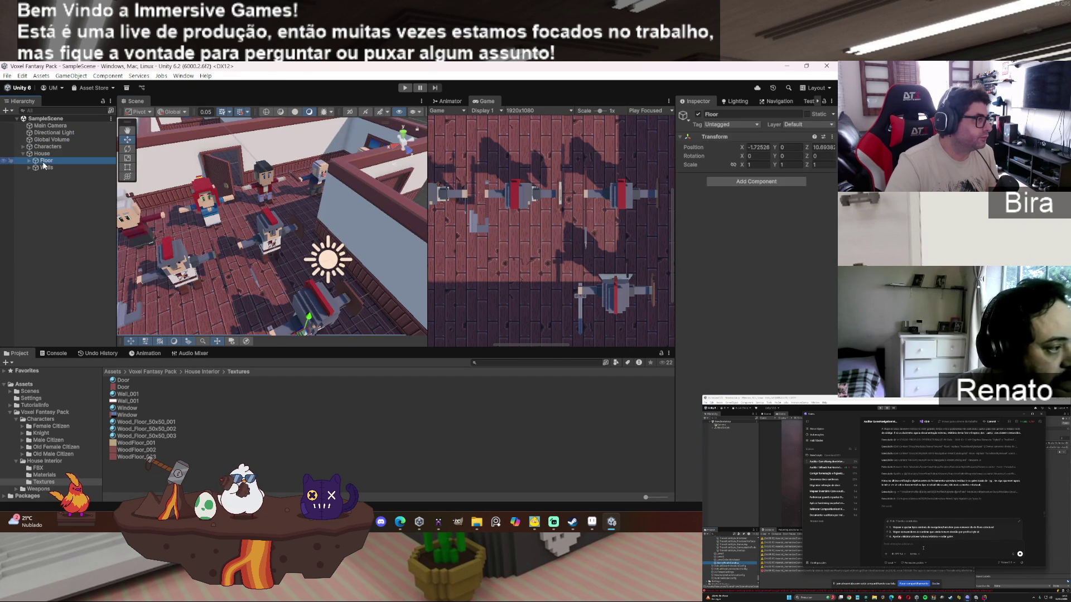
pyautogui.click(27, 161)
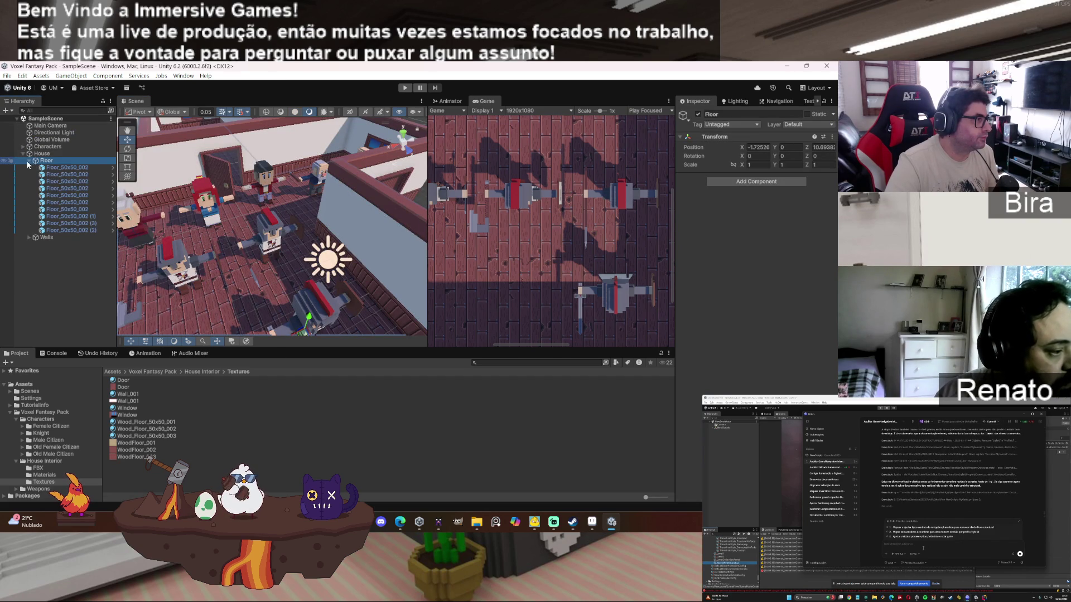
pyautogui.click(81, 168)
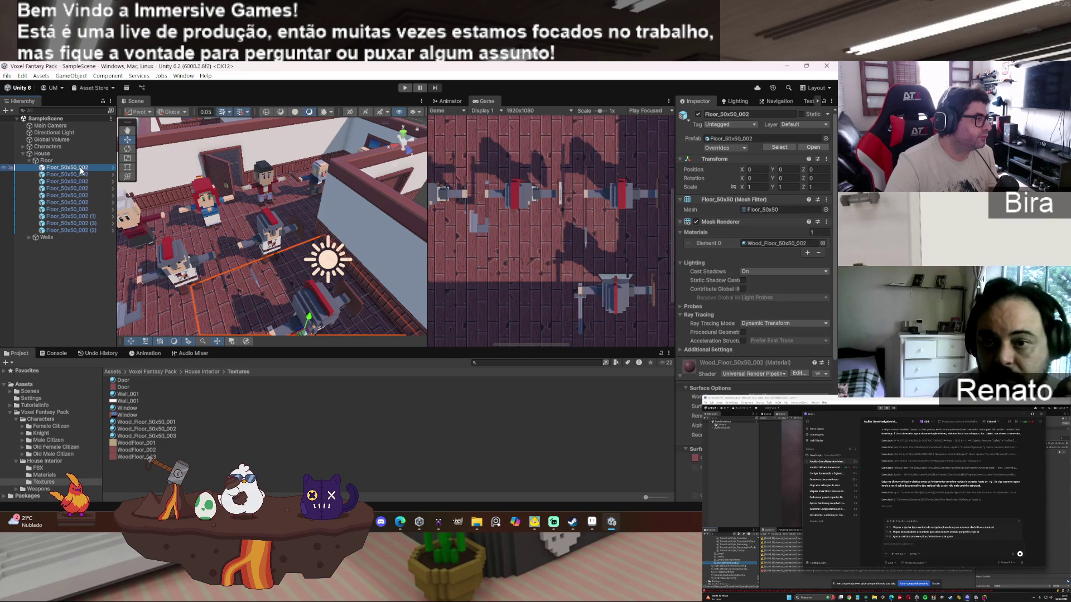
pyautogui.keyDown('shift'); pyautogui.click(89, 231); pyautogui.keyUp('shift')
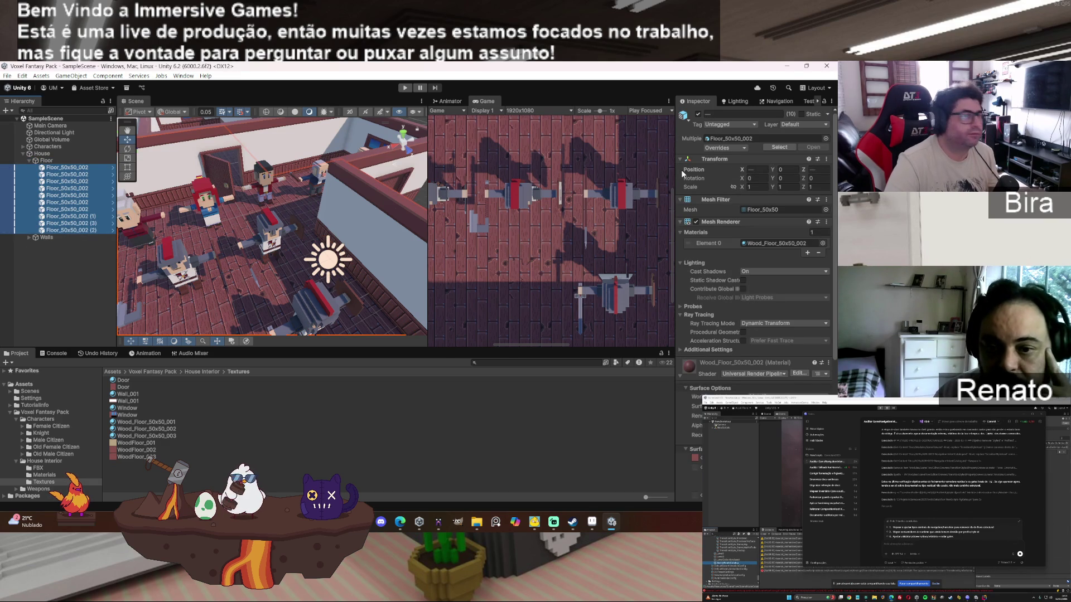
pyautogui.click(826, 138)
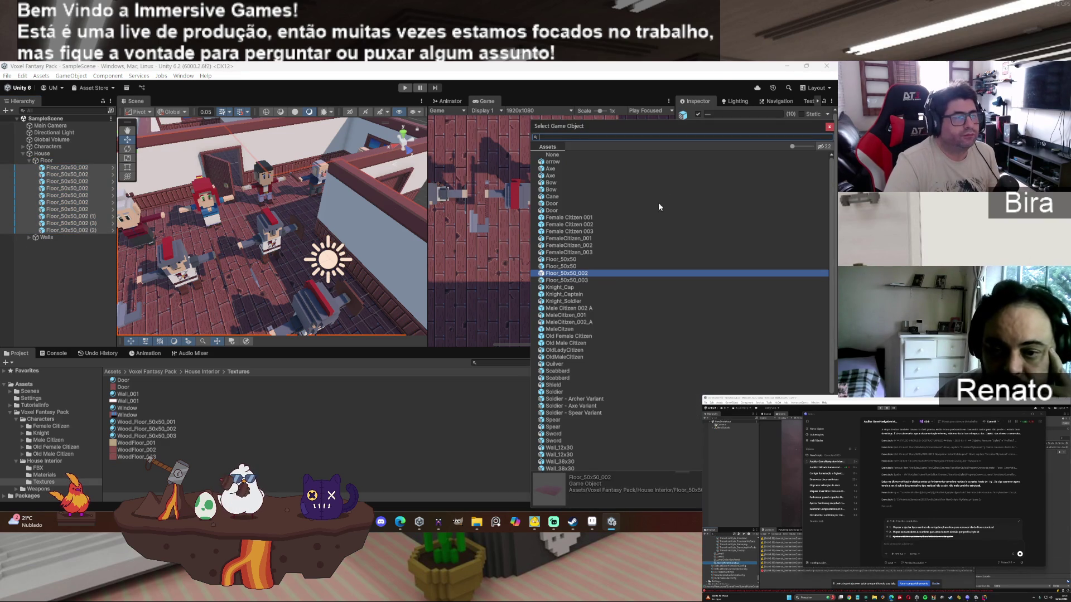
pyautogui.click(585, 281)
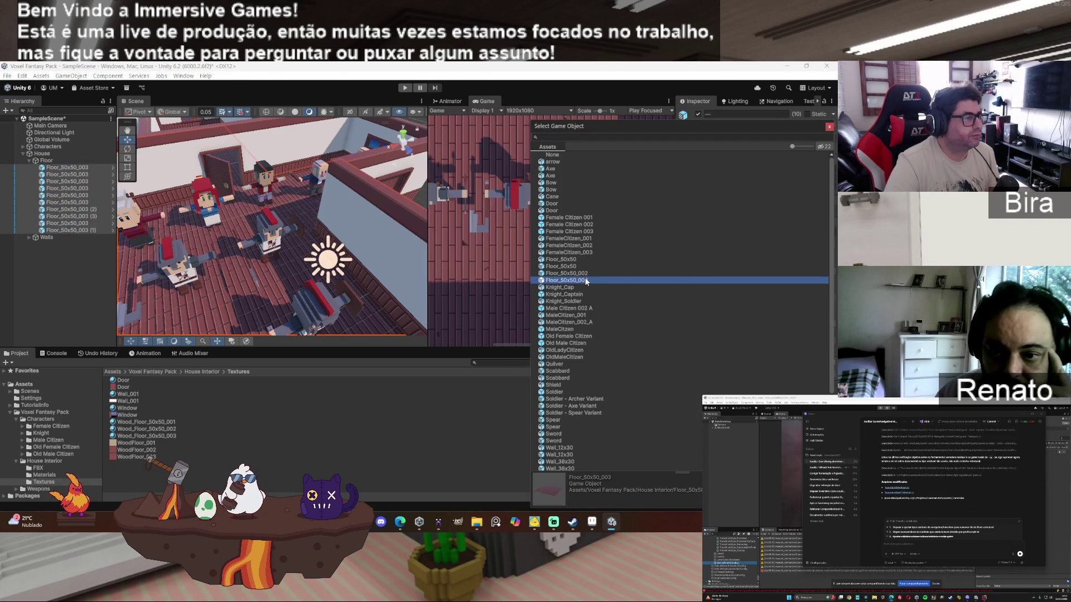
pyautogui.doubleClick(585, 281)
# Step: Orbit the Scene view to face the characters and start play mode
pyautogui.scroll(-4, 528, 259)
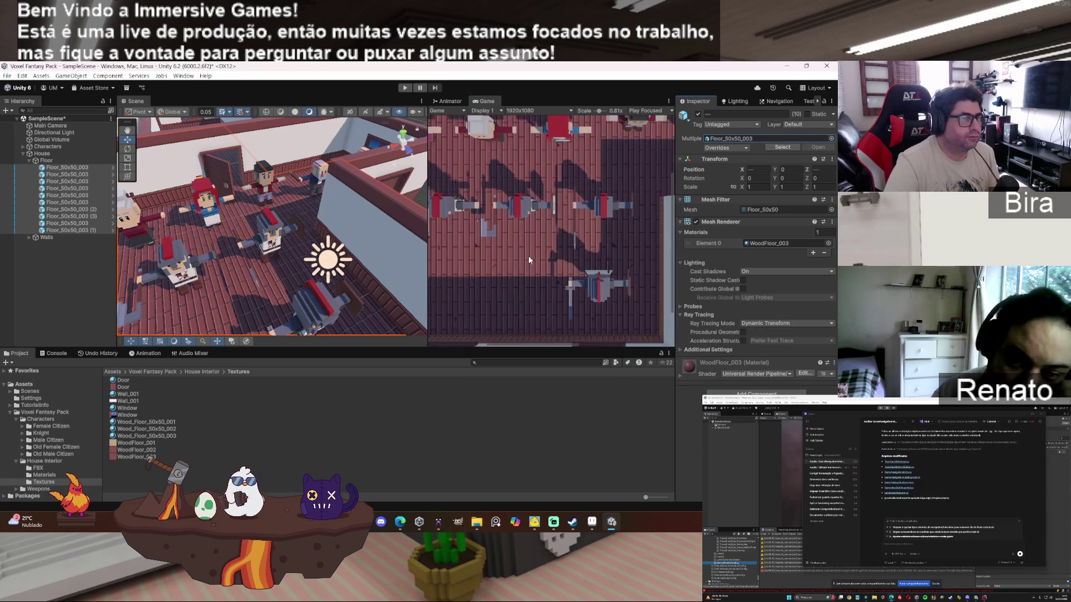
pyautogui.scroll(-4, 529, 259)
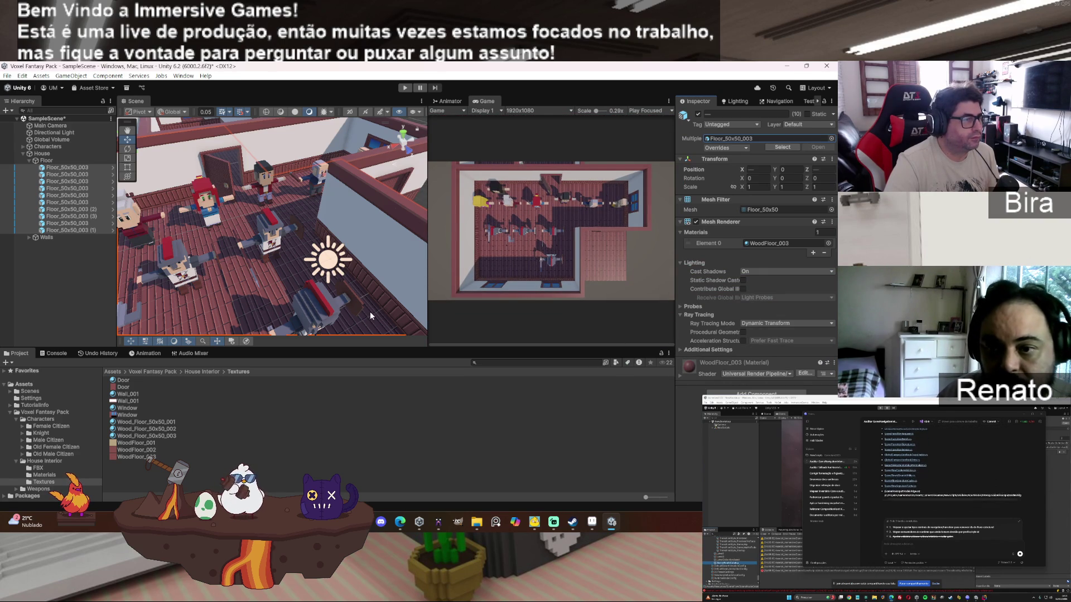
pyautogui.scroll(-5, 350, 294)
pyautogui.scroll(7, 350, 293)
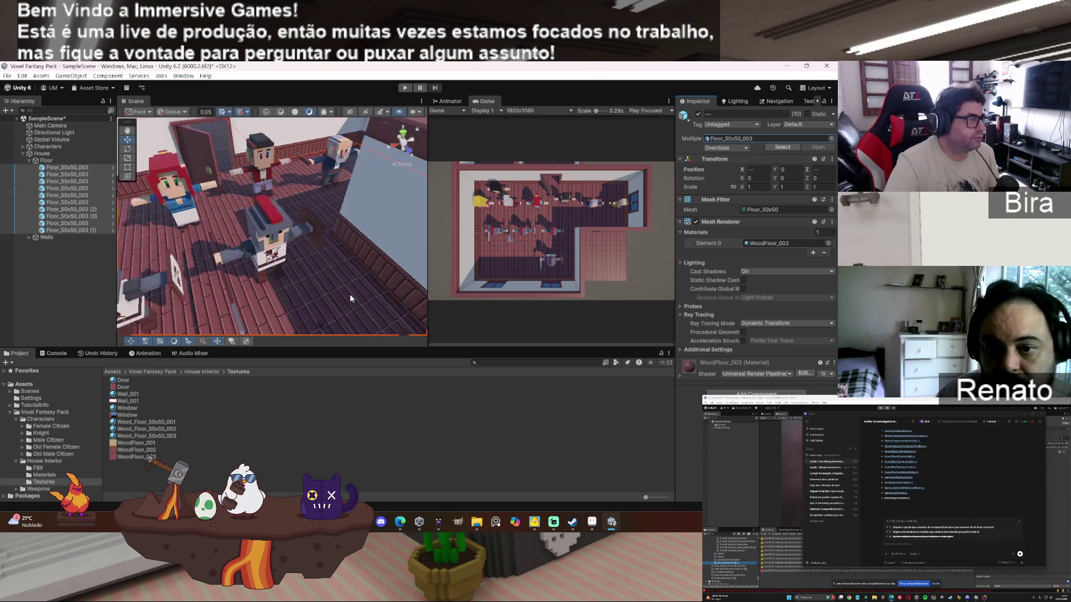
pyautogui.moveTo(350, 294)
pyautogui.mouseDown()
pyautogui.moveTo(212, 300)
pyautogui.moveTo(399, 274)
pyautogui.moveTo(401, 258)
pyautogui.moveTo(325, 239)
pyautogui.moveTo(235, 288)
pyautogui.moveTo(301, 273)
pyautogui.mouseUp()
pyautogui.click(405, 87)
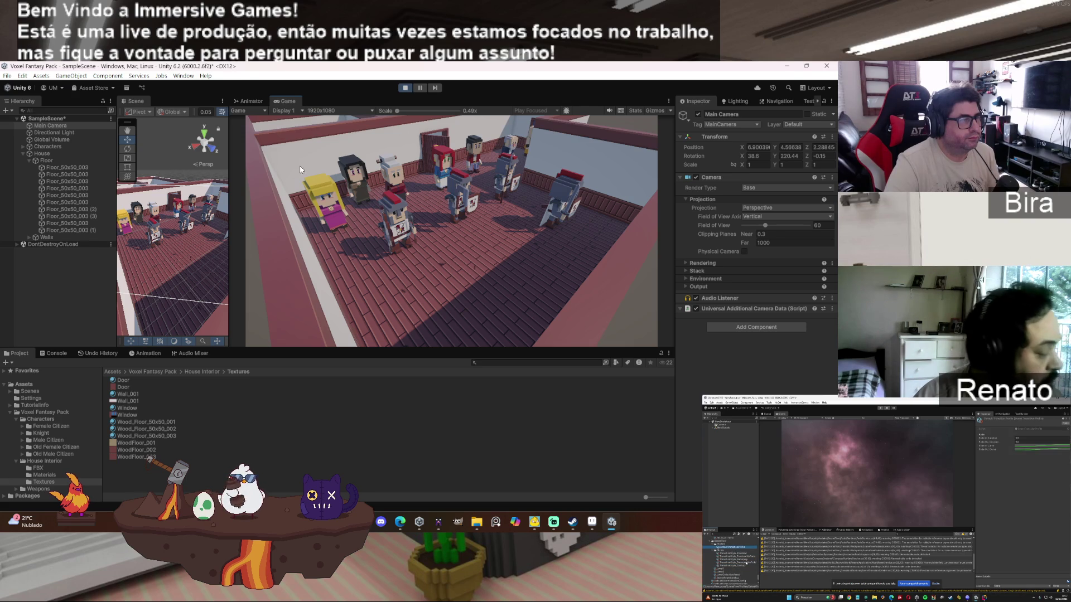
# Step: Stop play mode, widen the Scene view, and save SampleScene via File > Save
pyautogui.click(406, 88)
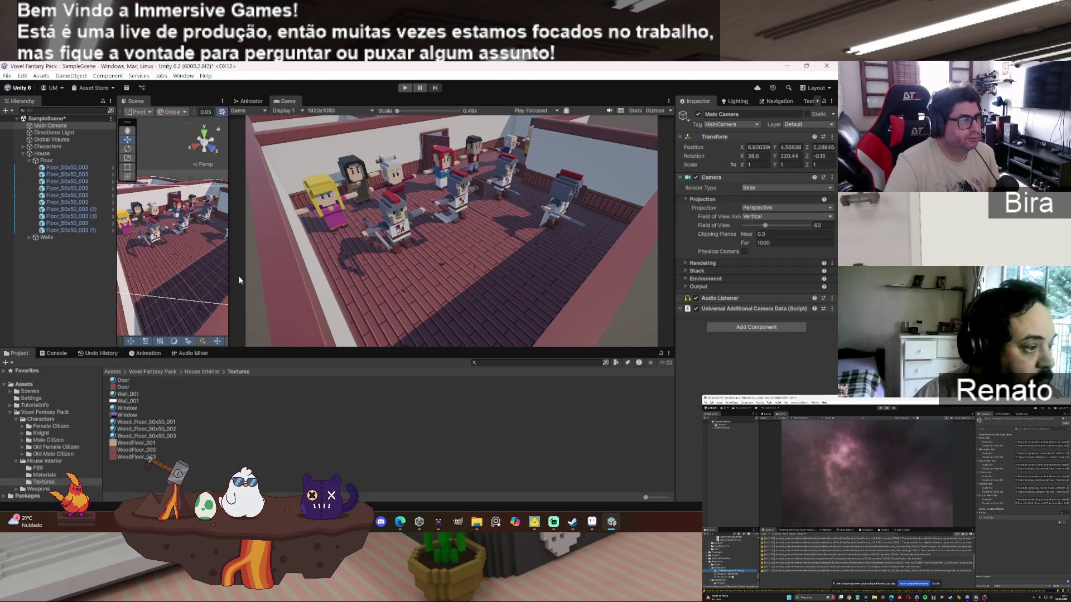
pyautogui.moveTo(228, 241)
pyautogui.mouseDown()
pyautogui.moveTo(334, 240)
pyautogui.moveTo(301, 239)
pyautogui.mouseUp()
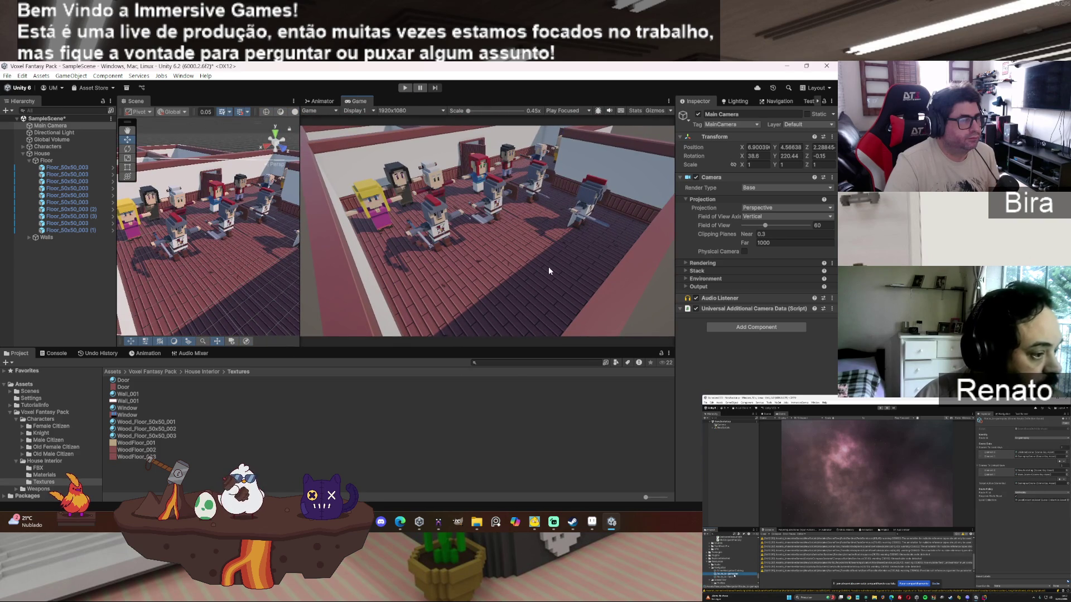
pyautogui.click(7, 76)
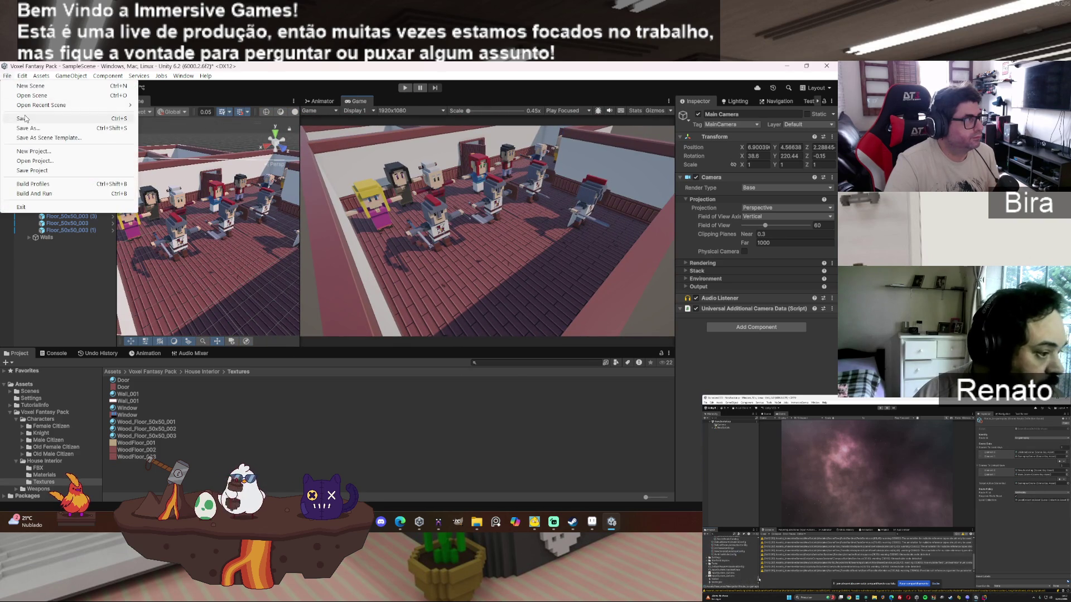
pyautogui.click(24, 118)
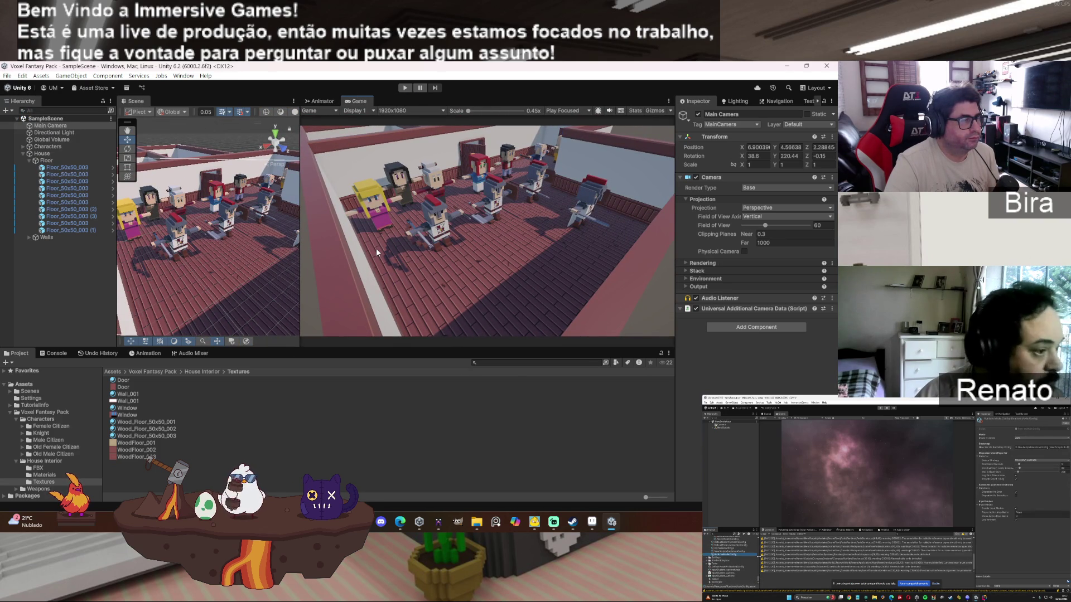
pyautogui.click(76, 167)
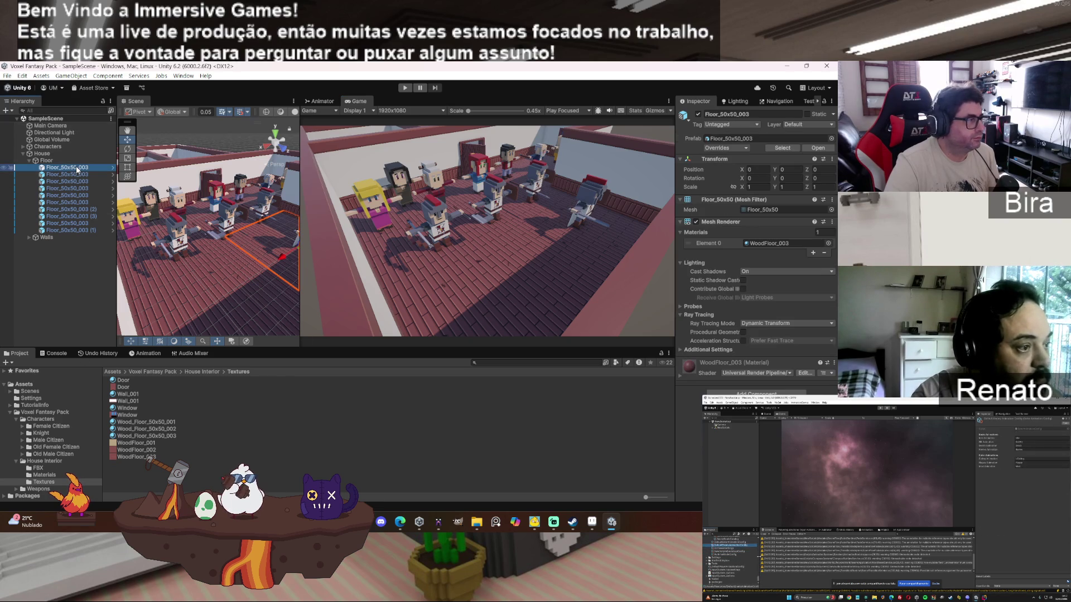
# Step: Swap all ten selected floor tiles back to Floor_50x50_002 and save SampleScene
pyautogui.keyDown('shift'); pyautogui.click(90, 230); pyautogui.keyUp('shift')
pyautogui.click(830, 139)
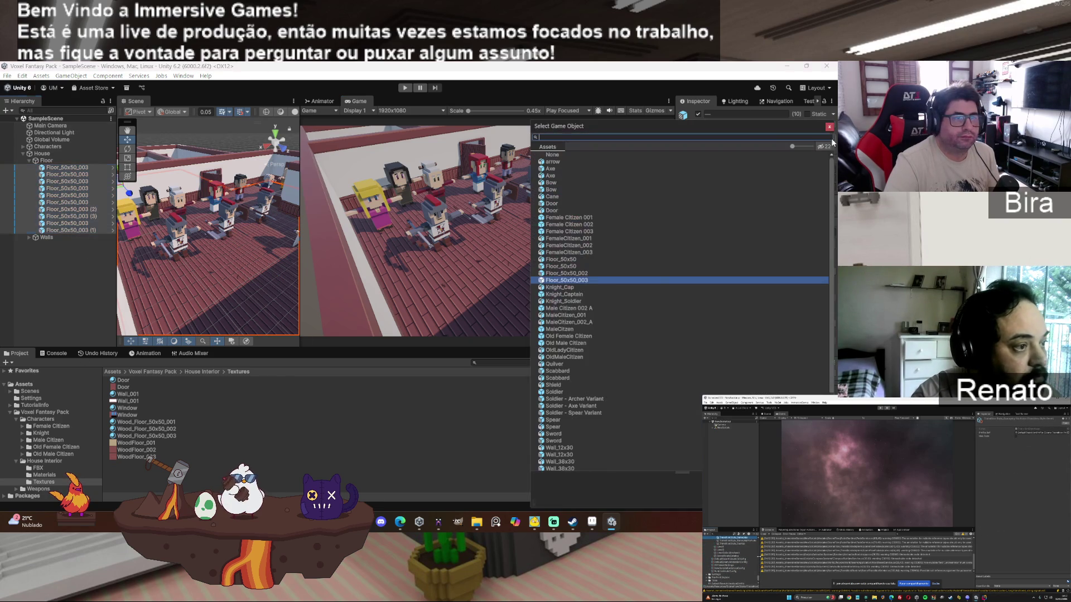
pyautogui.click(578, 274)
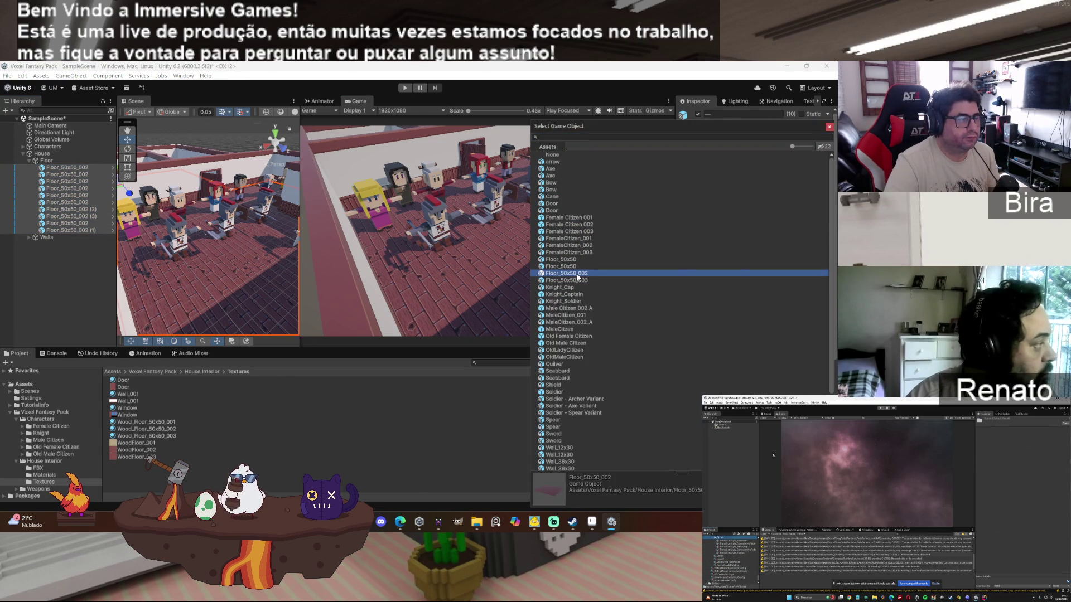
pyautogui.doubleClick(577, 273)
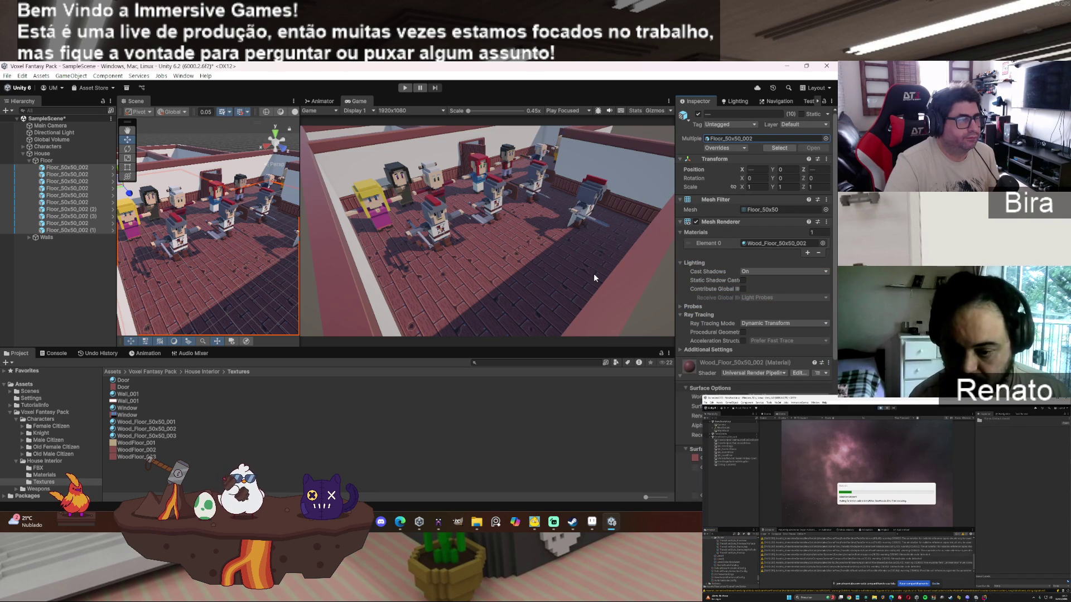
pyautogui.click(7, 76)
pyautogui.click(19, 123)
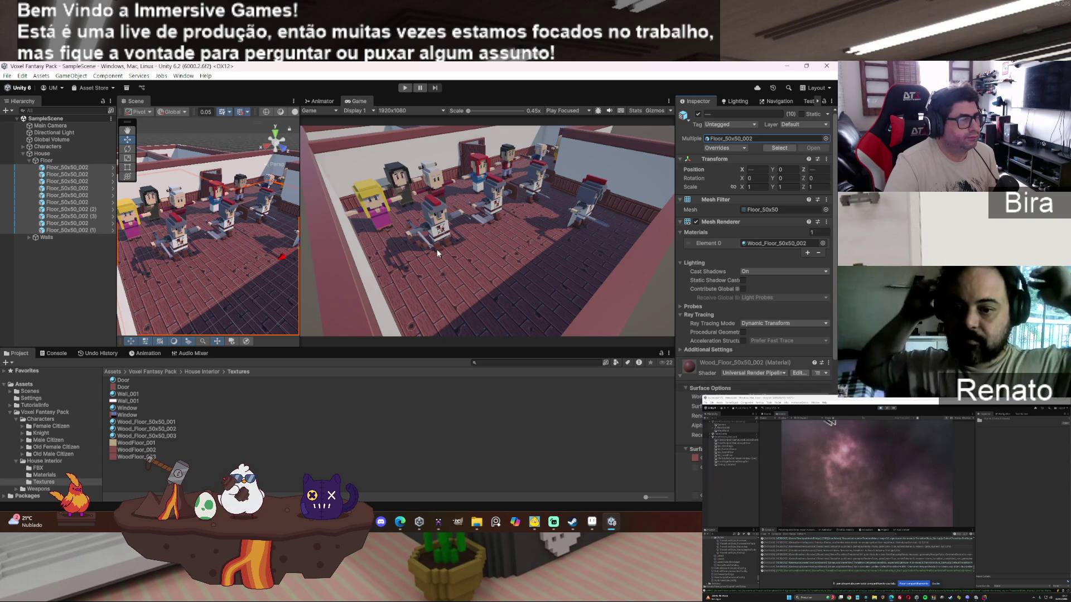
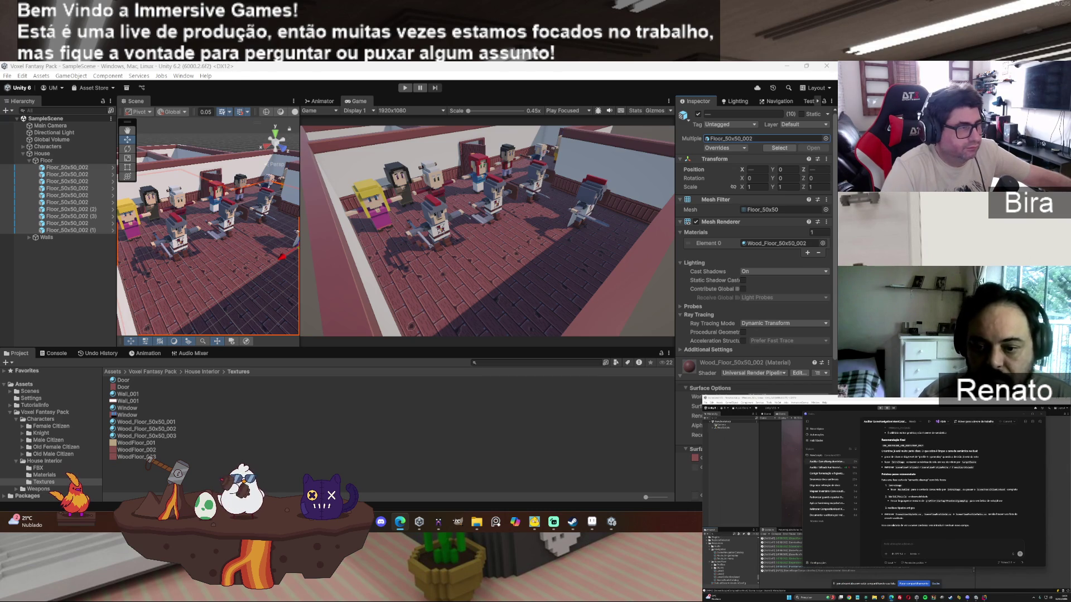
# Step: Minimize the Unity editor, close Unity Hub, and bring MagicaVoxel back to the front
pyautogui.click(787, 65)
pyautogui.click(648, 80)
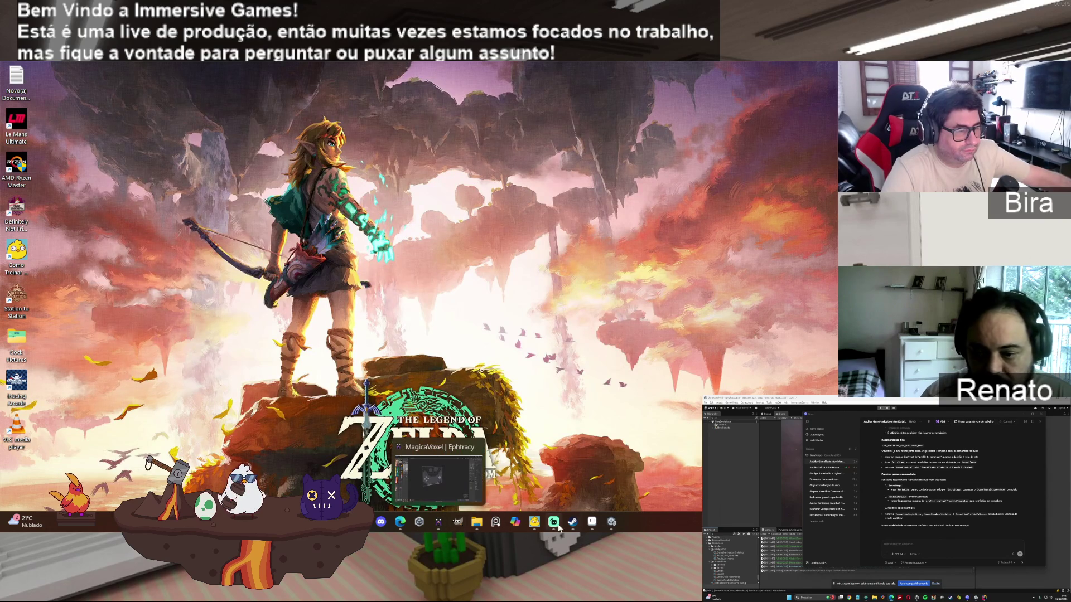
pyautogui.moveTo(586, 524)
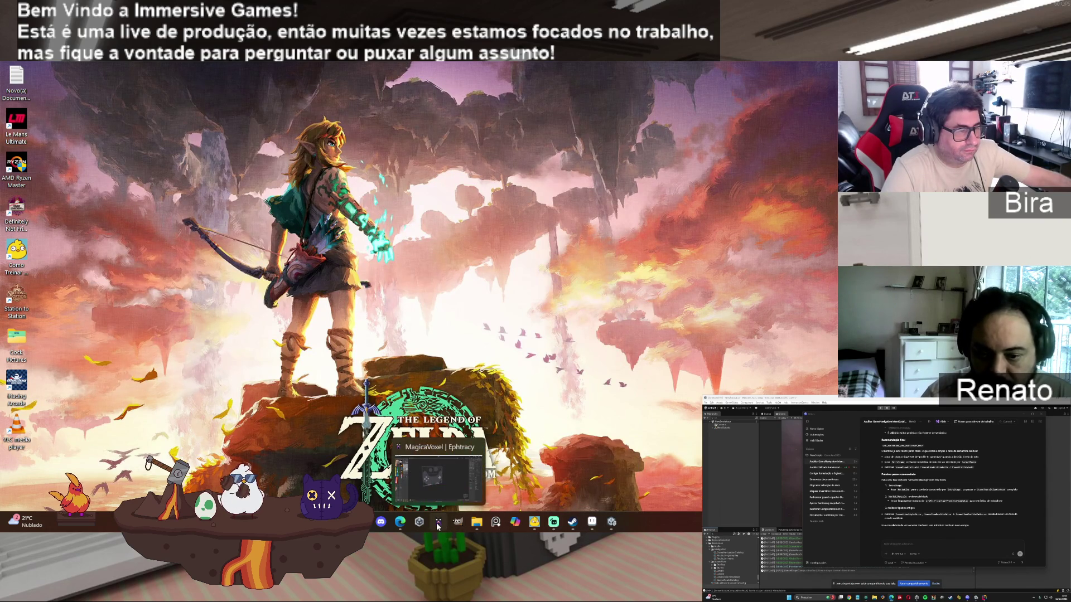
pyautogui.click(437, 524)
# Step: Open the Fantasy_Assets scene from the Fantasy Pack project and zoom in on the houses
pyautogui.click(798, 175)
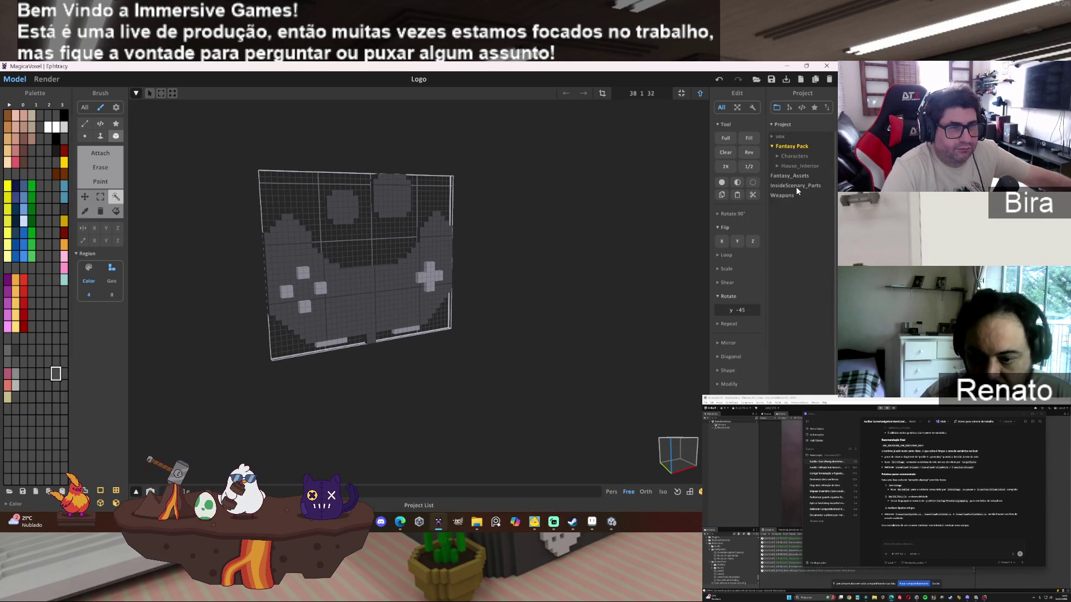
pyautogui.click(798, 175)
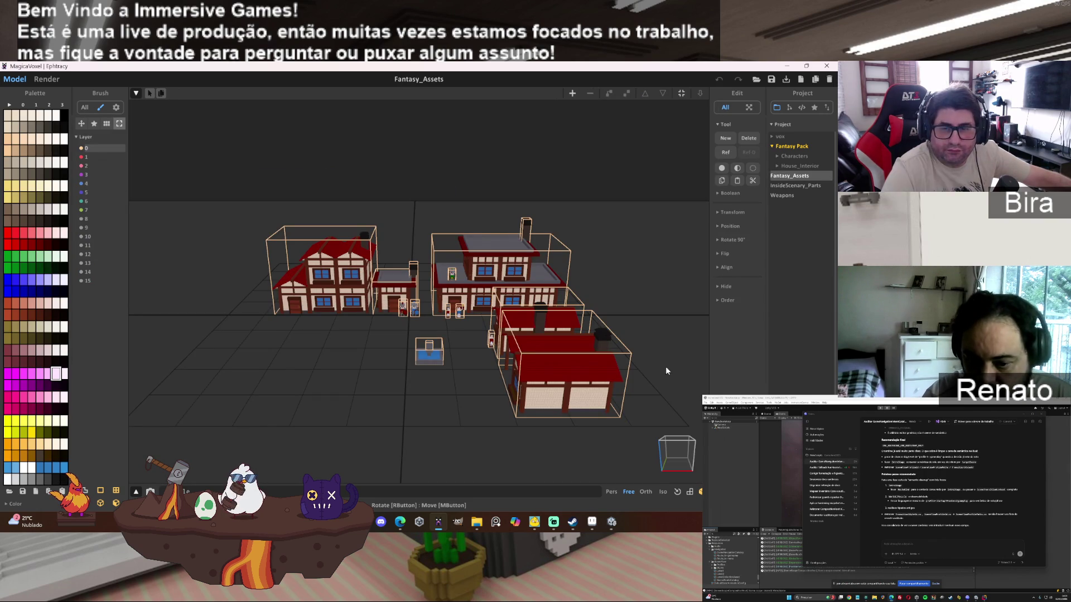
pyautogui.scroll(1, 584, 391)
pyautogui.scroll(1, 584, 391)
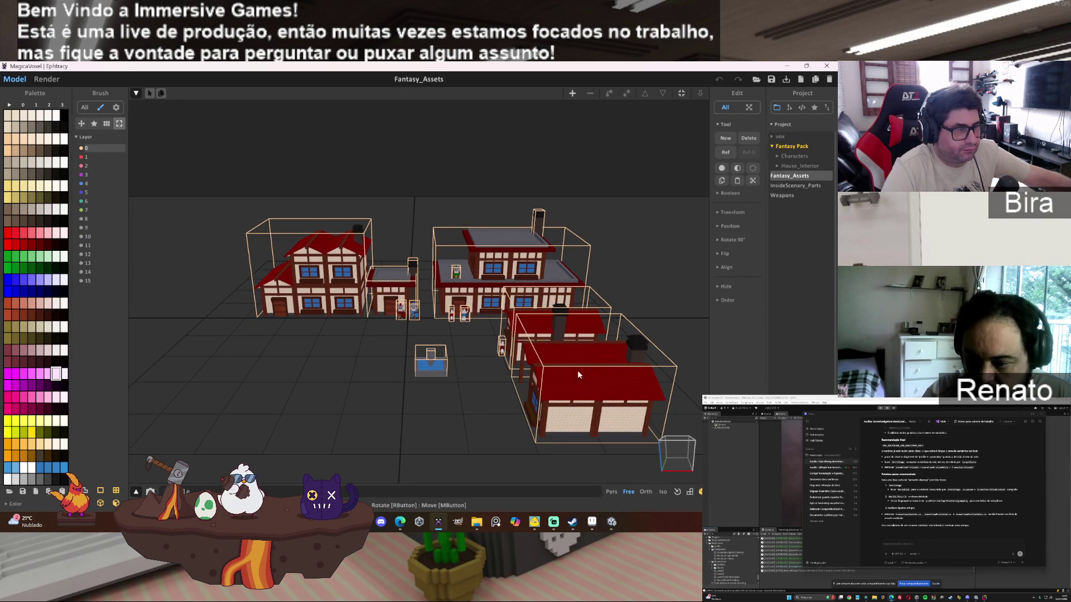
pyautogui.moveTo(507, 379)
pyautogui.mouseDown()
pyautogui.moveTo(561, 376)
pyautogui.moveTo(537, 386)
pyautogui.mouseUp()
pyautogui.scroll(2, 536, 385)
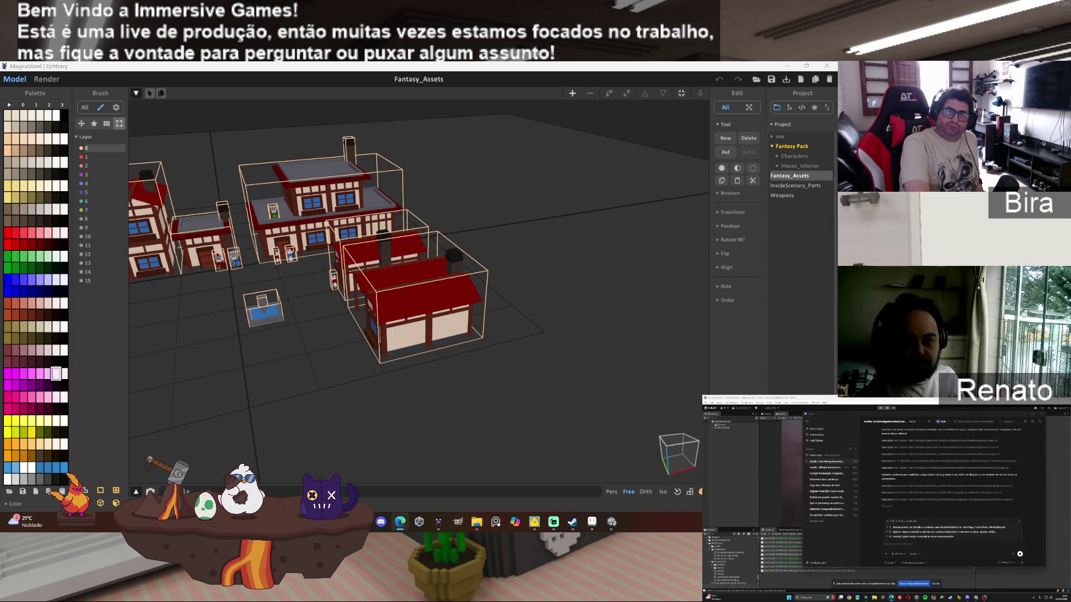
pyautogui.hotkey('alt', 'Tab')
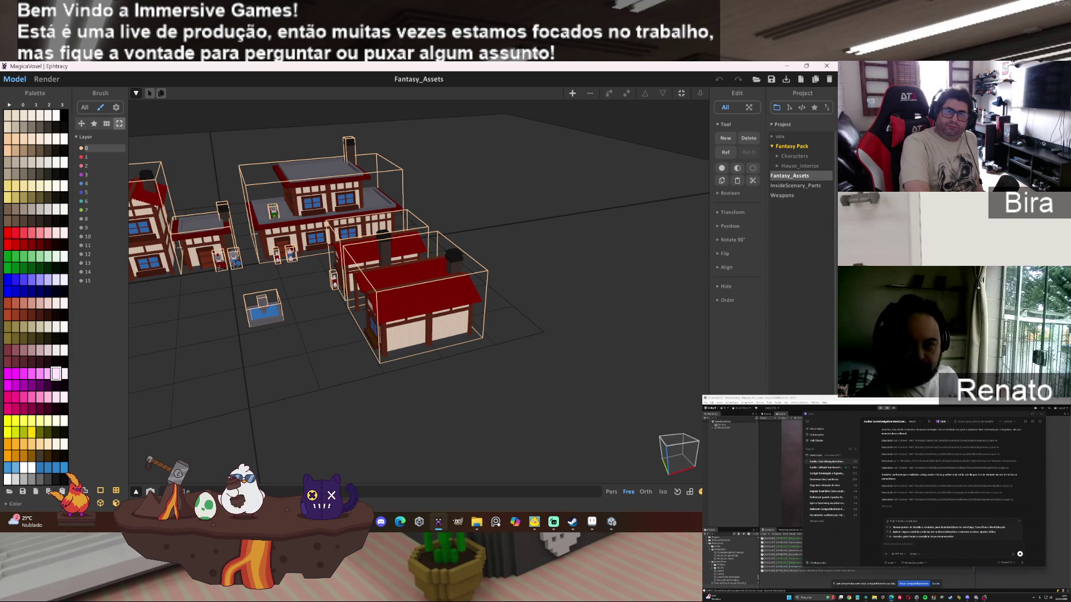
pyautogui.hotkey('alt', 'Tab')
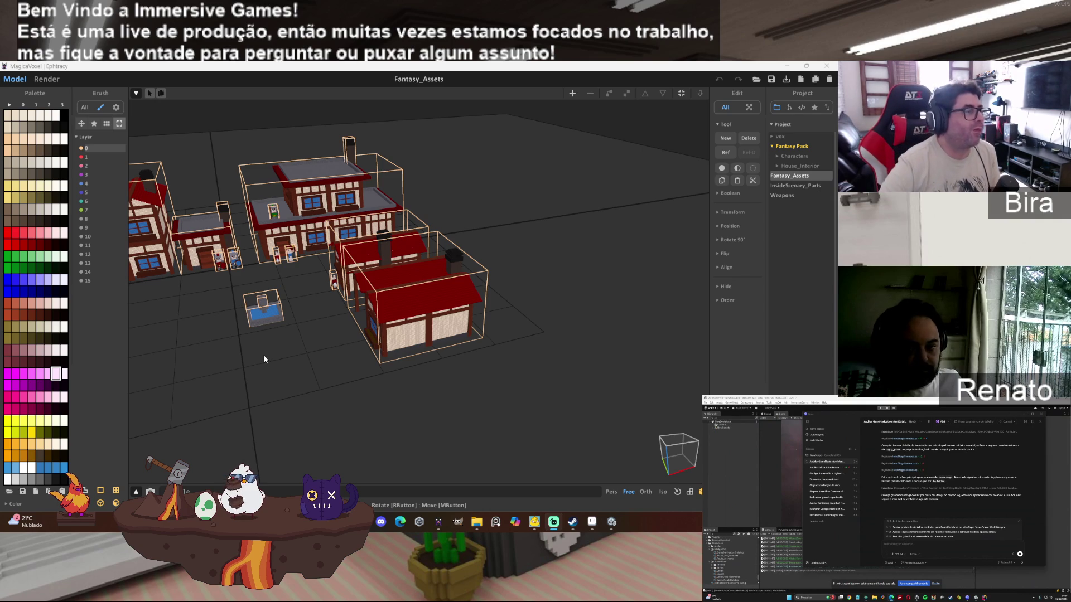
# Step: Orbit down to a low side view of the red-roofed houses, then bring the desktop pet app forward
pyautogui.scroll(2, 264, 355)
pyautogui.moveTo(263, 355)
pyautogui.mouseDown()
pyautogui.moveTo(407, 314)
pyautogui.moveTo(451, 340)
pyautogui.moveTo(507, 320)
pyautogui.mouseUp()
pyautogui.scroll(4, 513, 320)
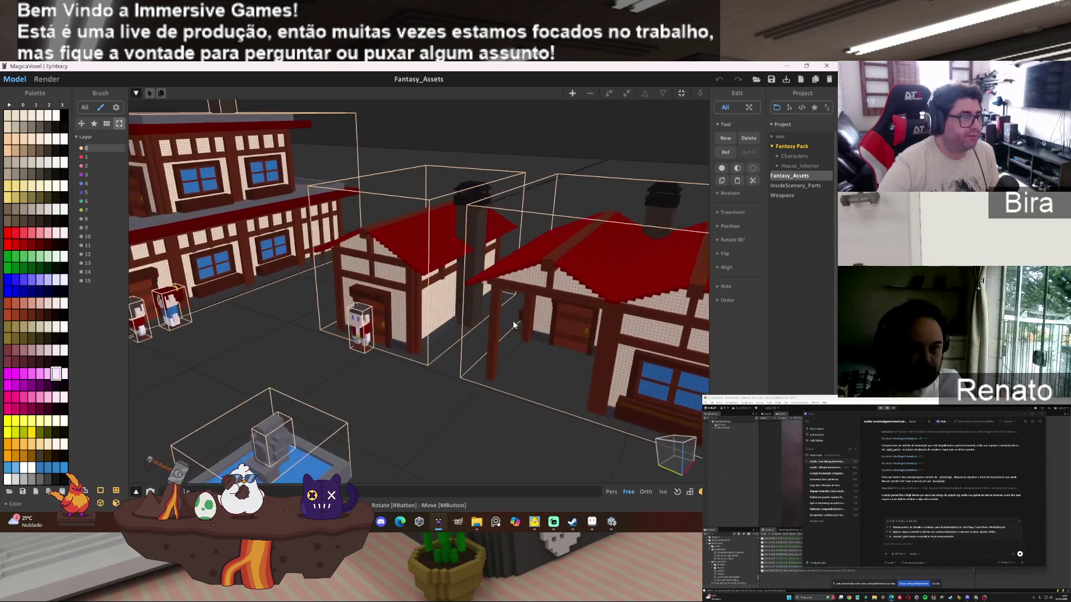
pyautogui.scroll(-3, 527, 320)
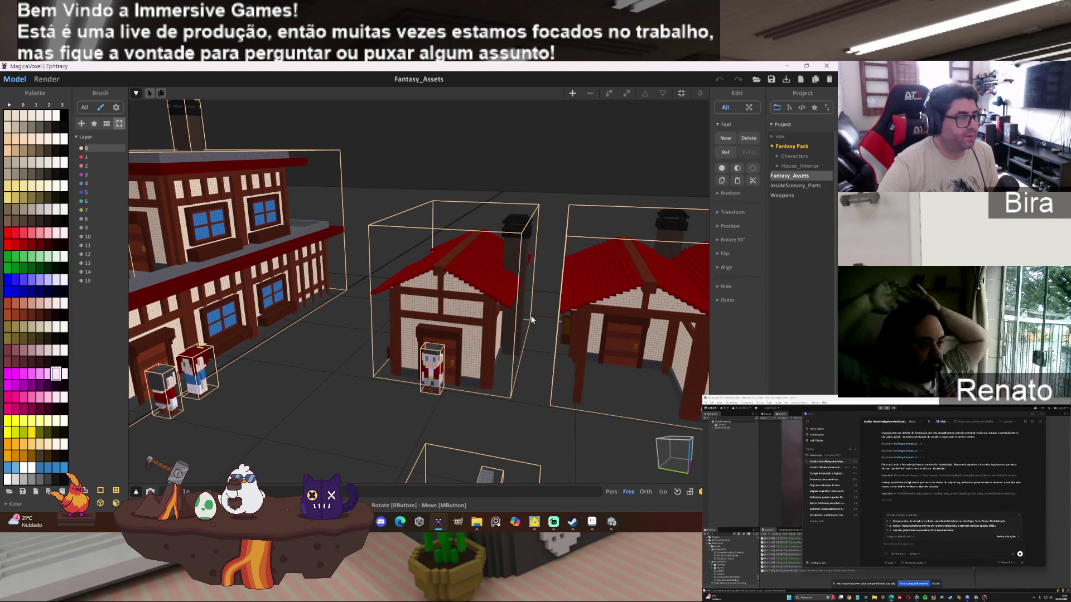
pyautogui.click(535, 526)
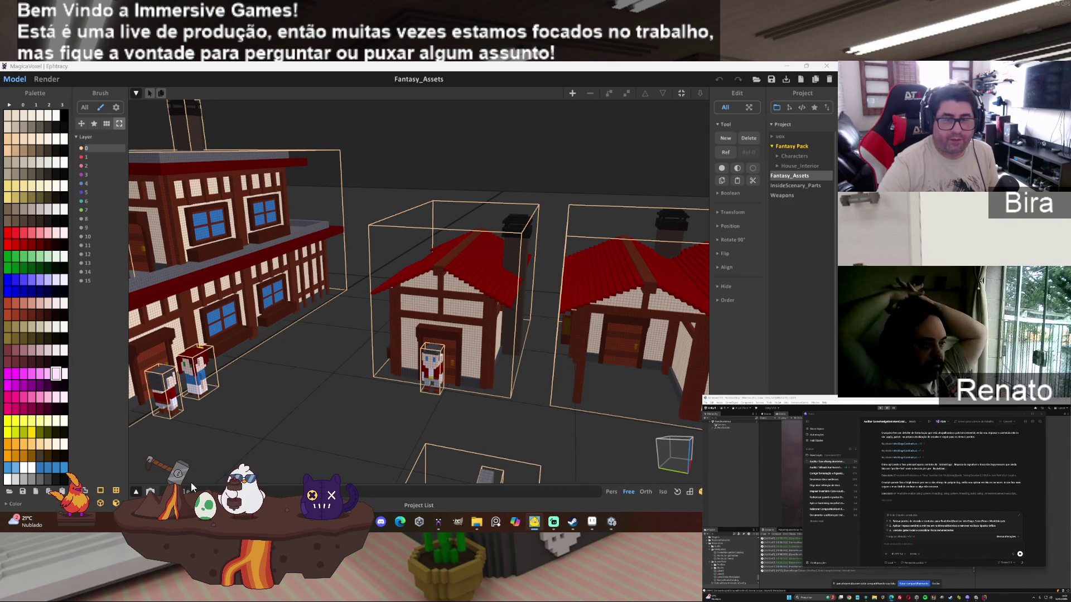
pyautogui.click(209, 506)
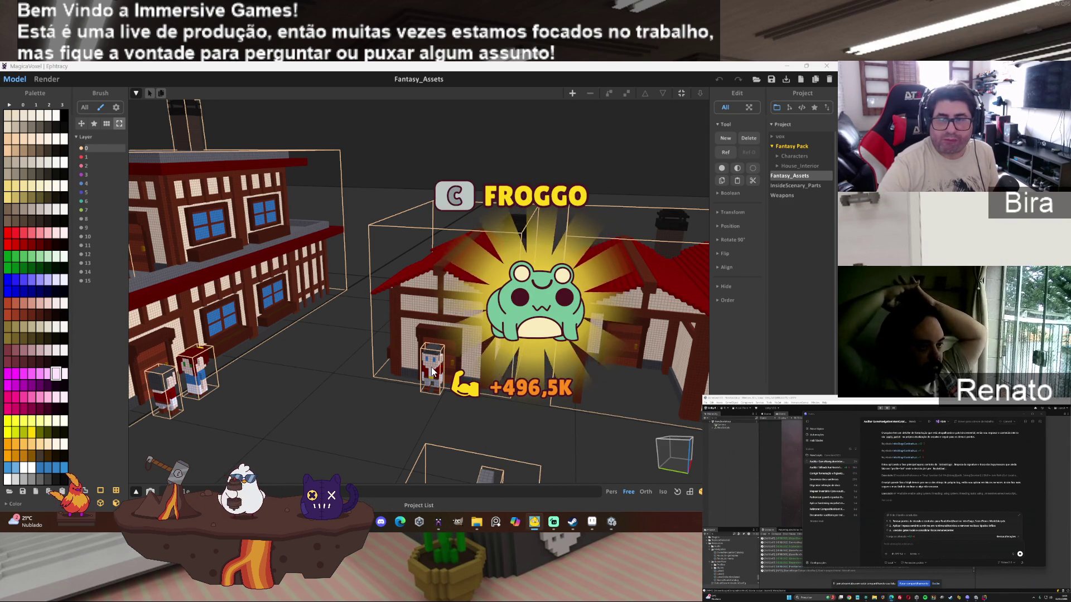
pyautogui.click(248, 498)
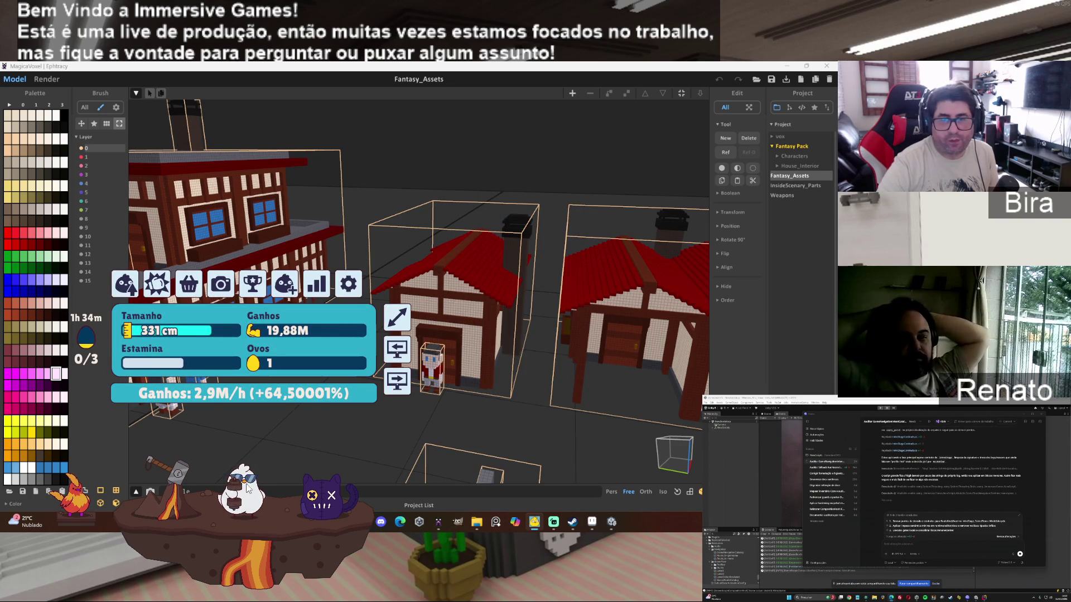
pyautogui.click(259, 279)
pyautogui.click(523, 159)
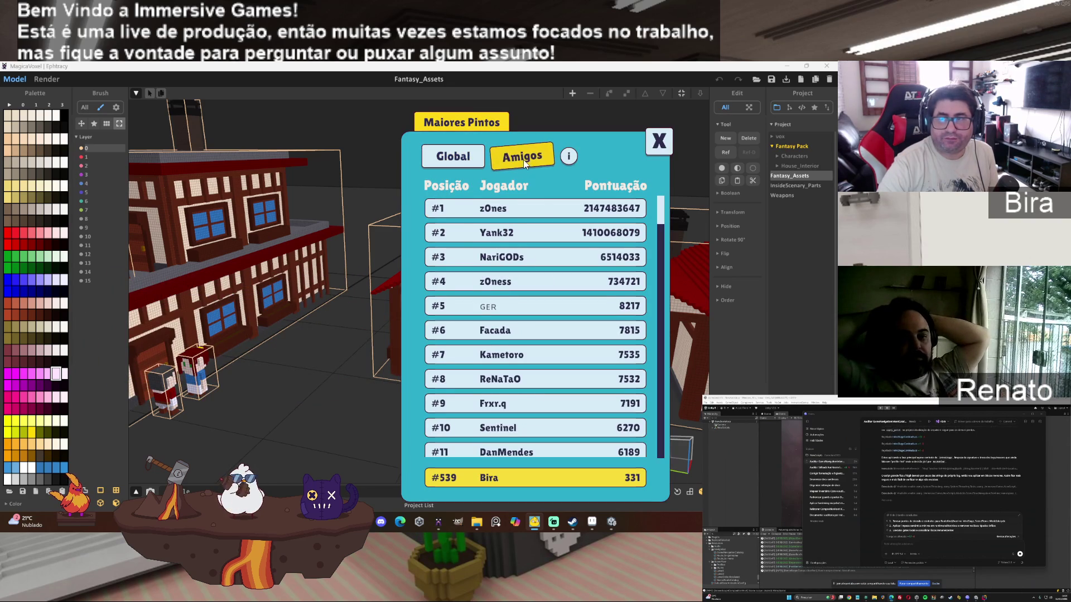
pyautogui.click(659, 142)
pyautogui.click(865, 337)
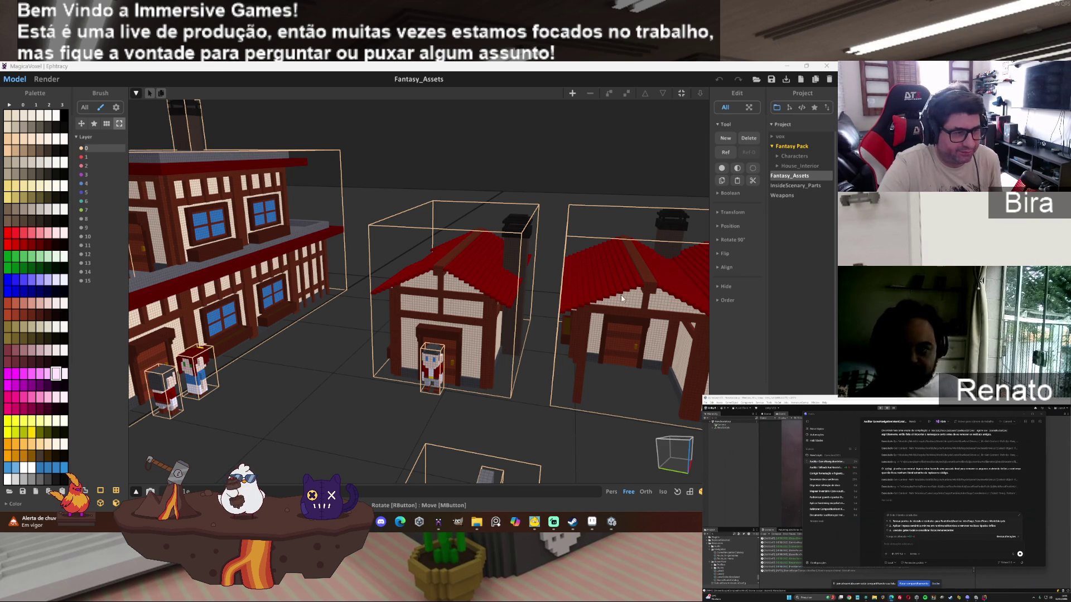
pyautogui.moveTo(537, 312)
pyautogui.mouseDown()
pyautogui.moveTo(520, 325)
pyautogui.moveTo(512, 315)
pyautogui.mouseUp()
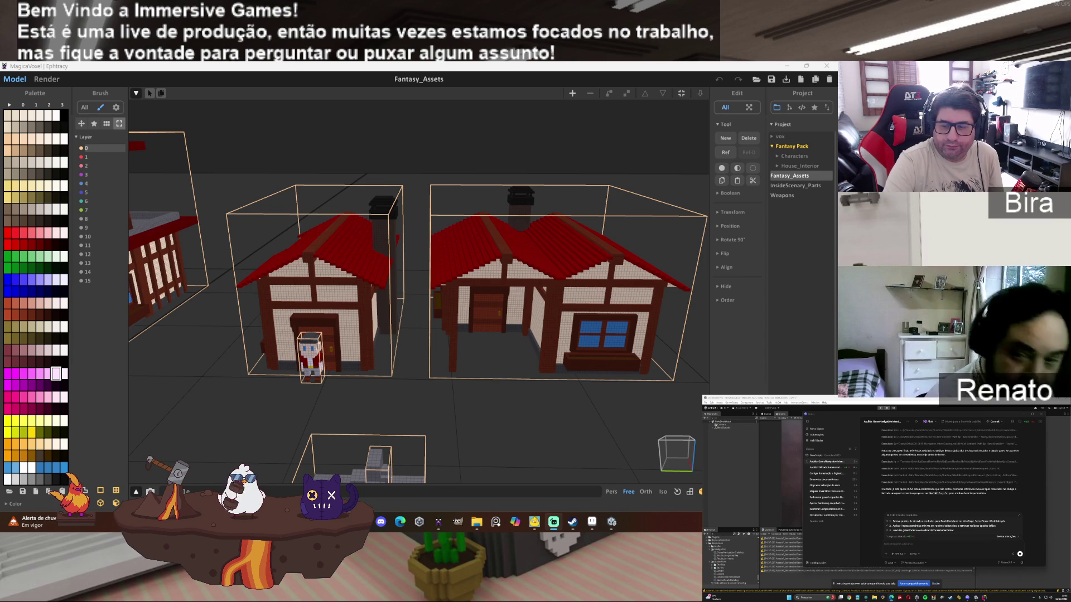
pyautogui.click(572, 521)
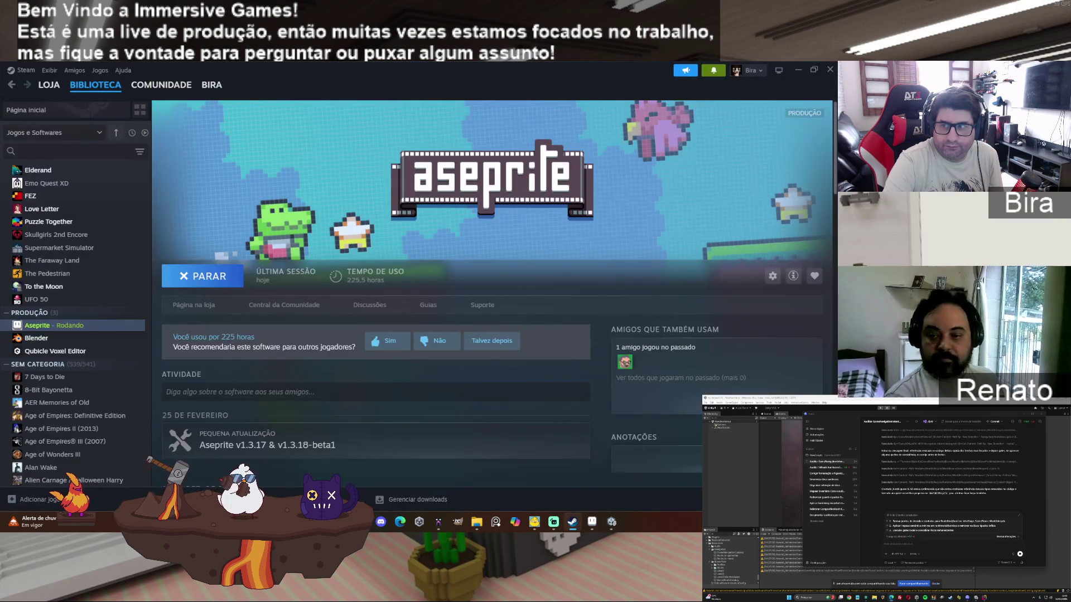
pyautogui.hotkey('alt', 'Tab')
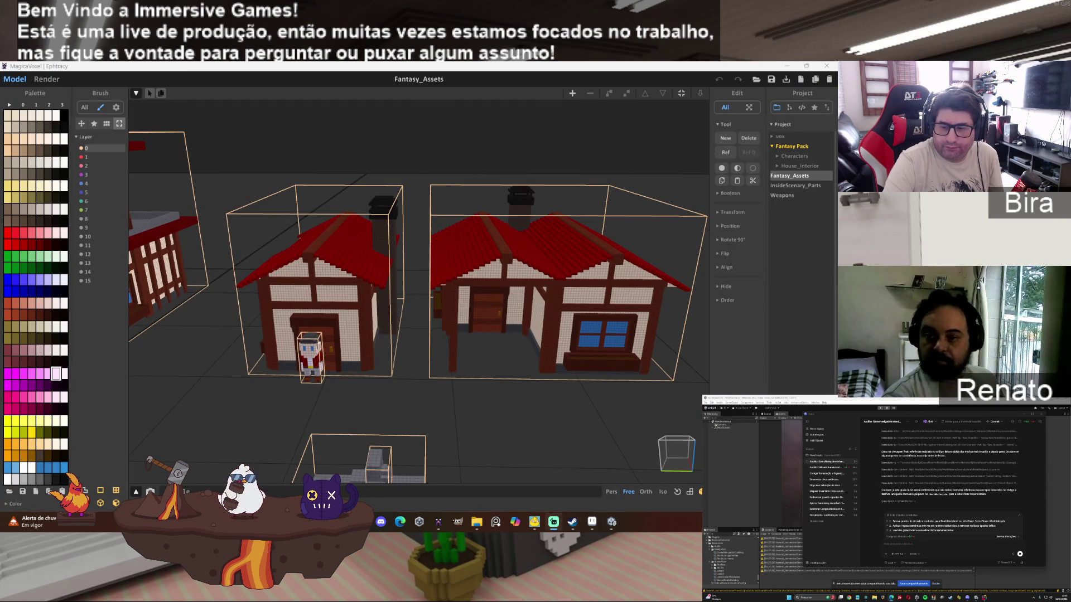
pyautogui.hotkey('alt', 'Tab')
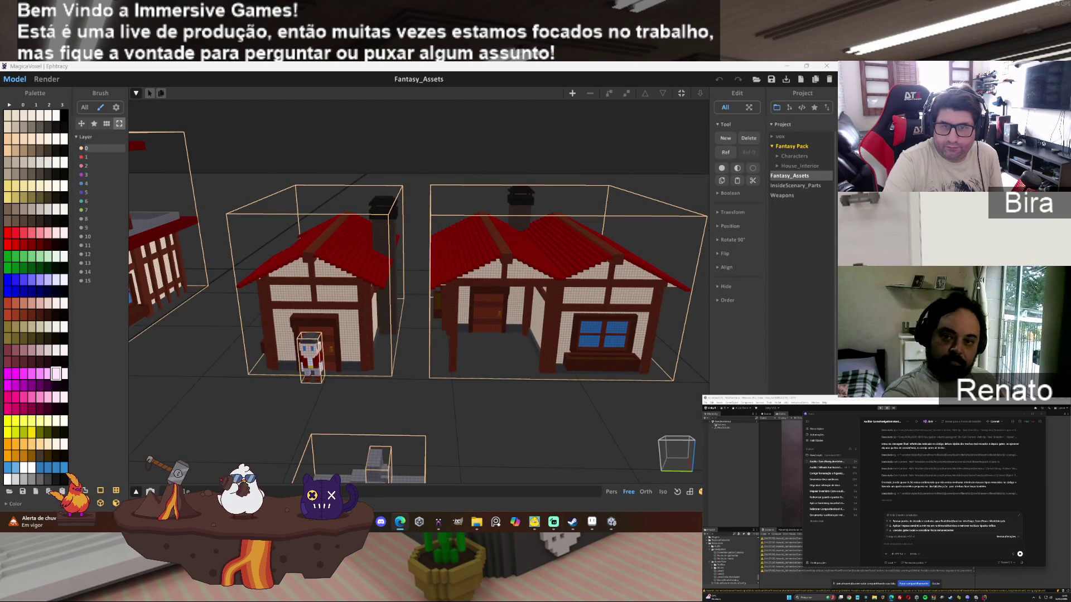